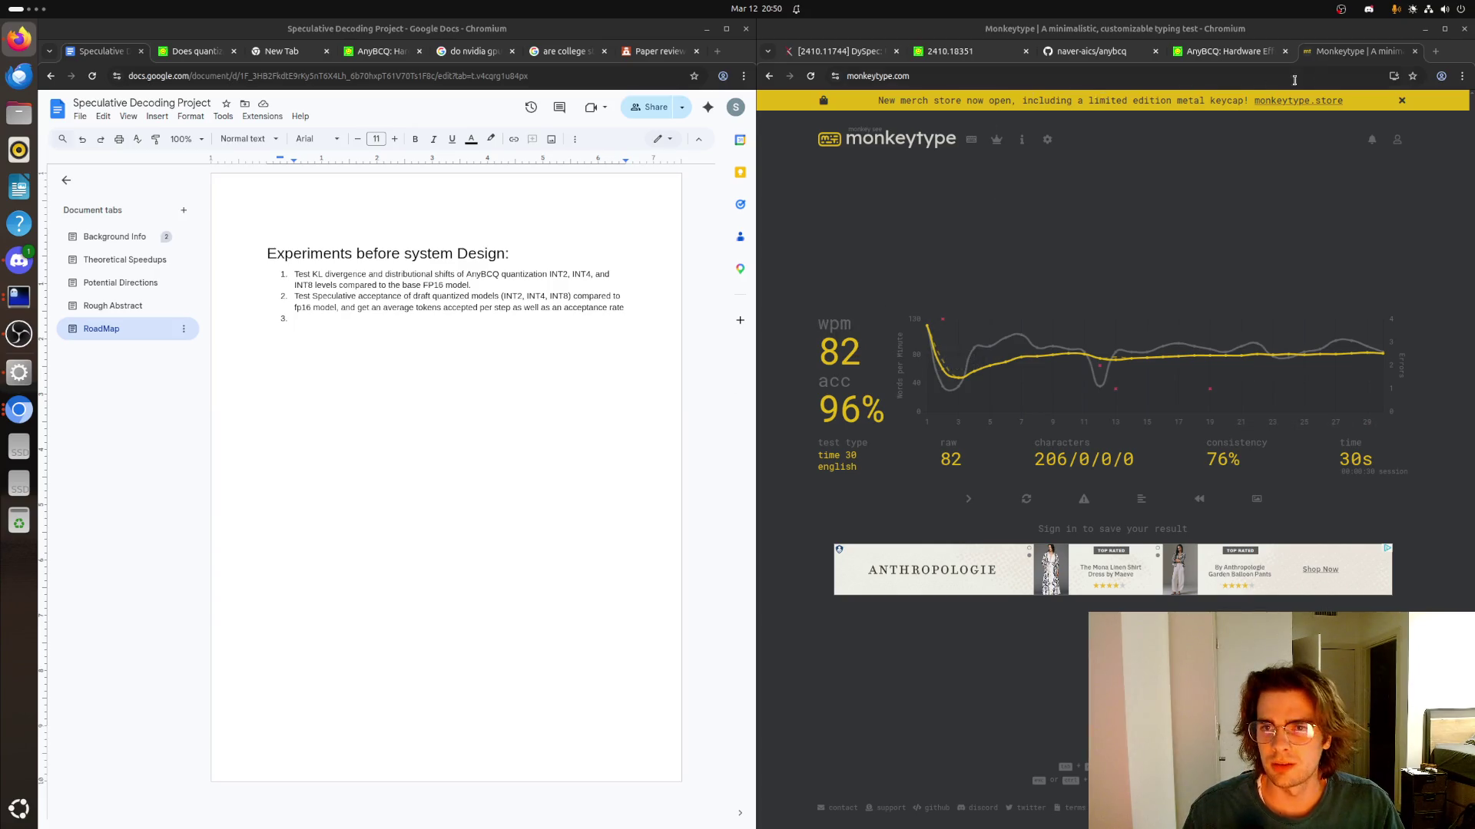
Close the Monkeytype tab to reveal the AnyBCQ paper, then place the caret in the empty third roadmap item
click(1415, 51)
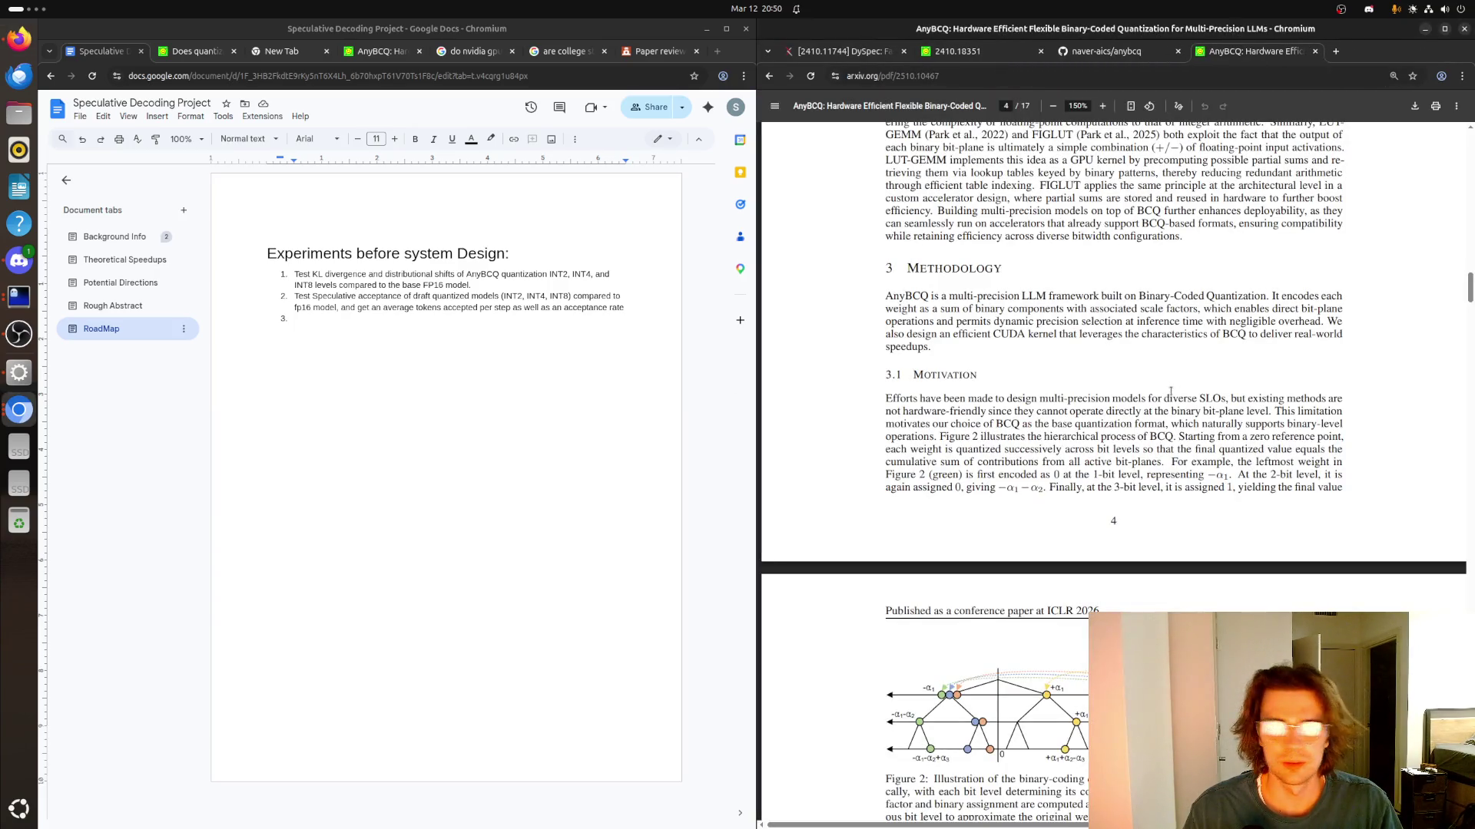
scroll(1171, 392, down, 1)
scroll(1171, 392, down, 2)
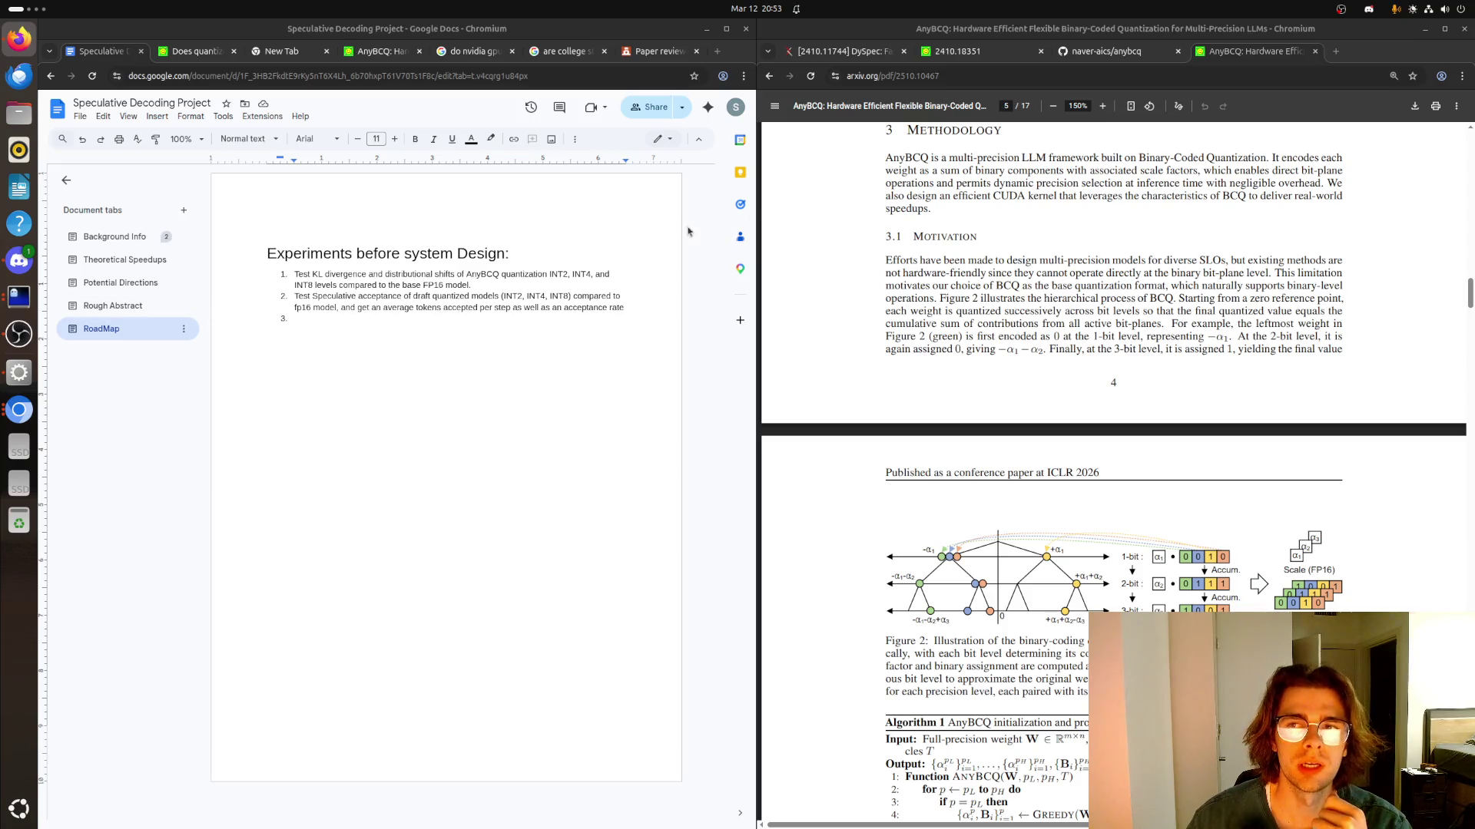
click(437, 321)
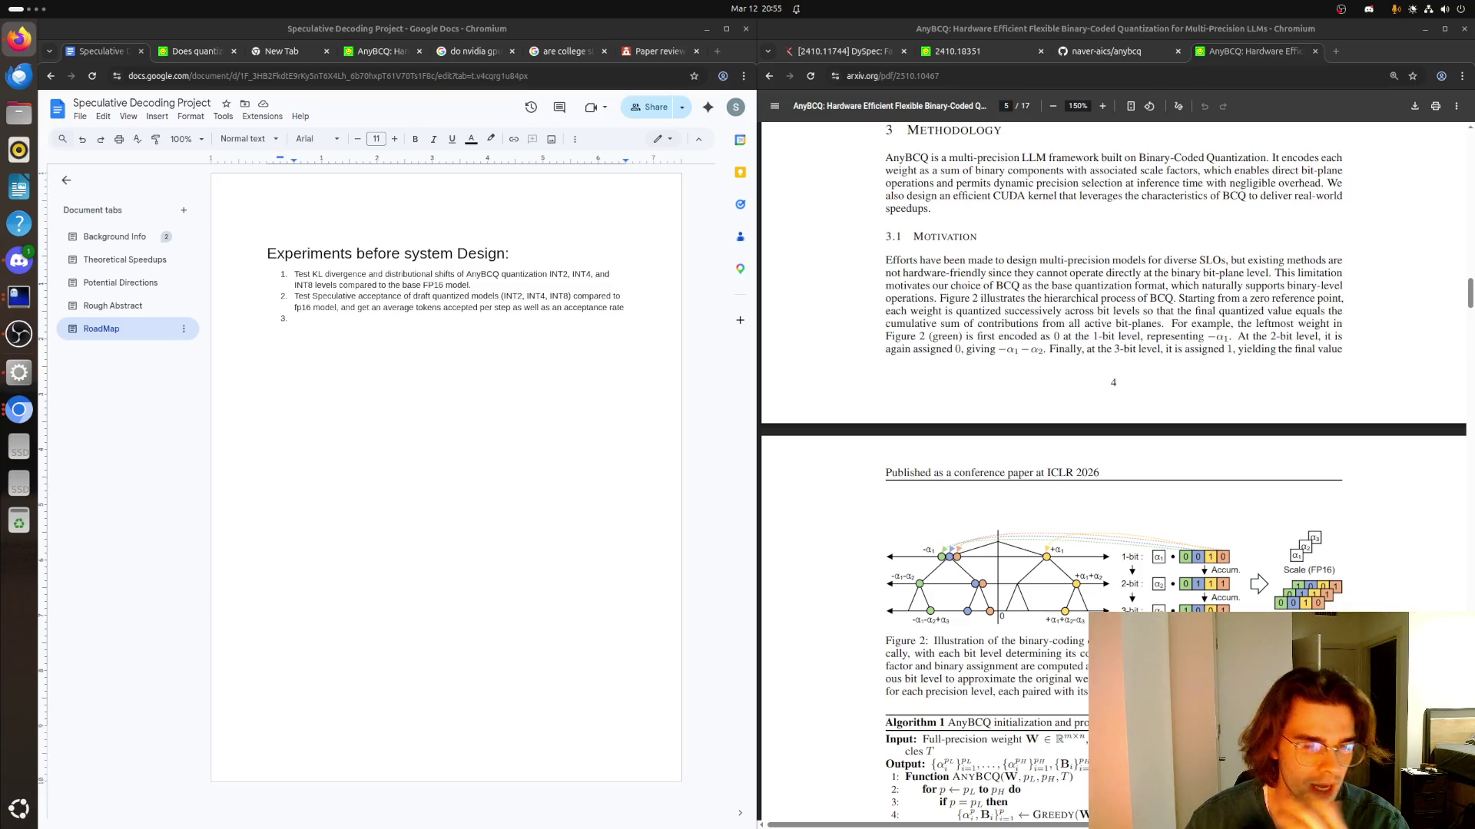
click(367, 329)
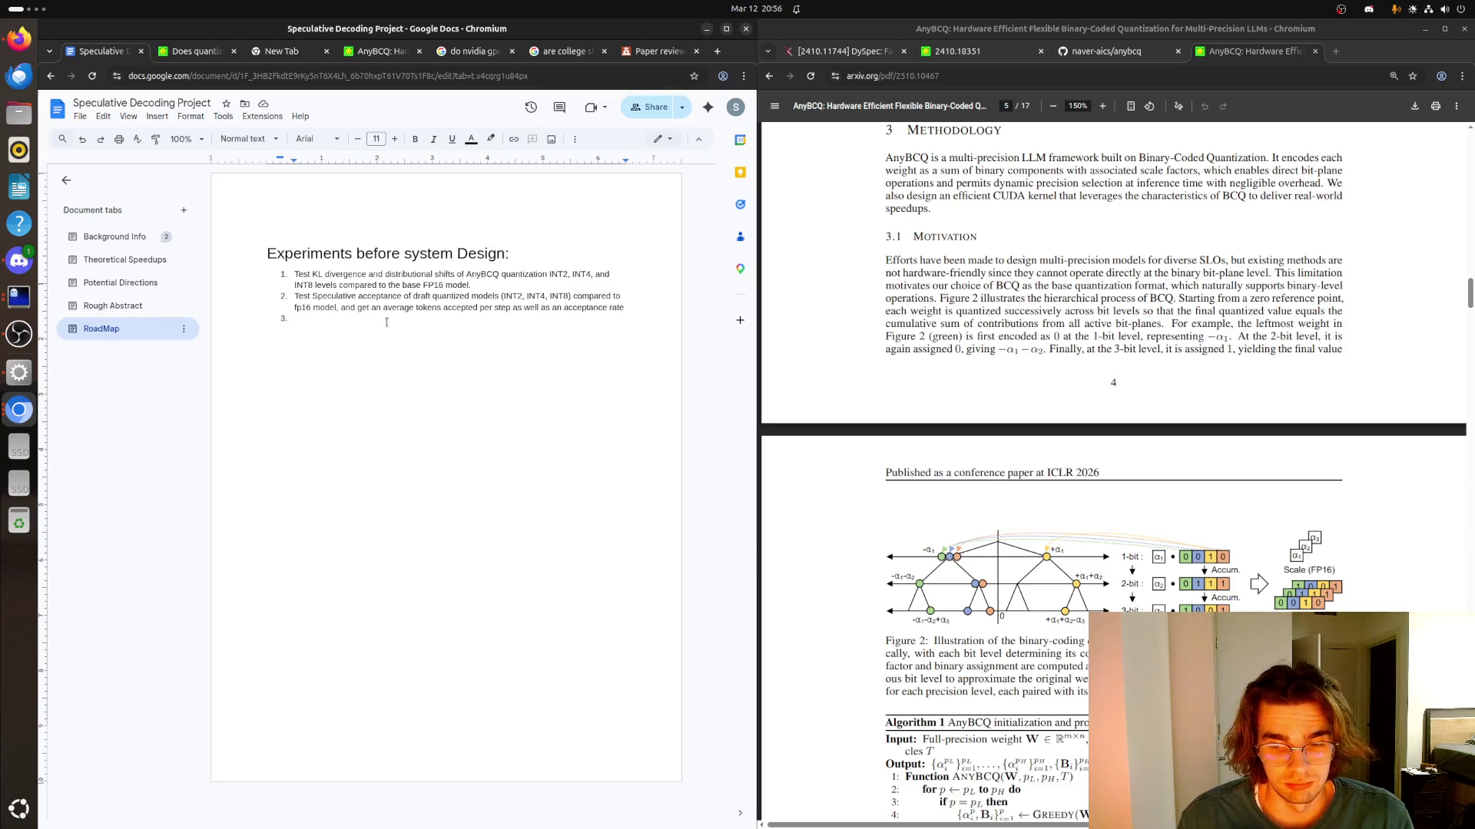
key(alt+Tab)
drag(933, 641, 1087, 692)
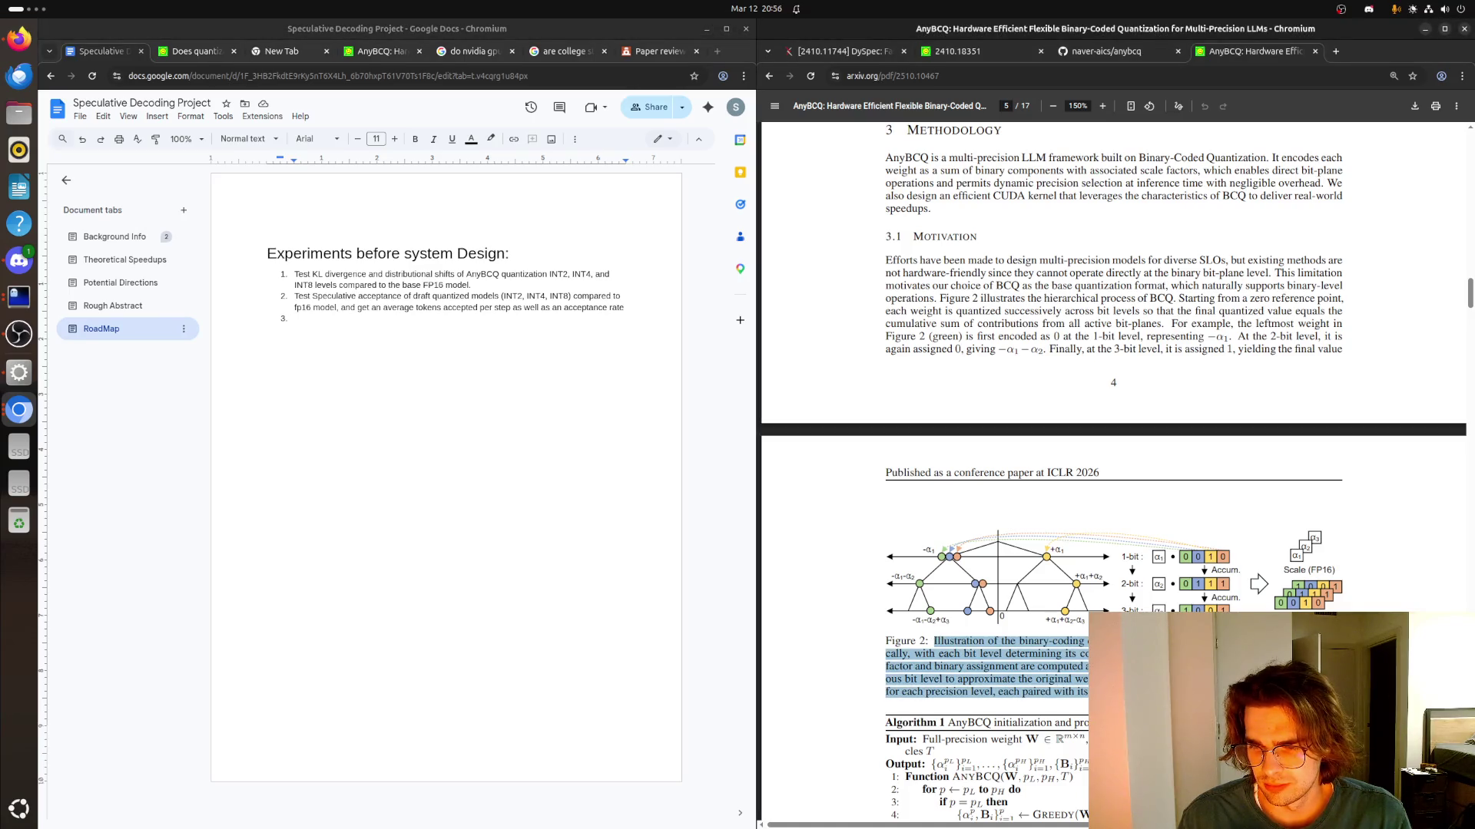
scroll(1112, 472, down, 2)
scroll(1113, 471, down, 2)
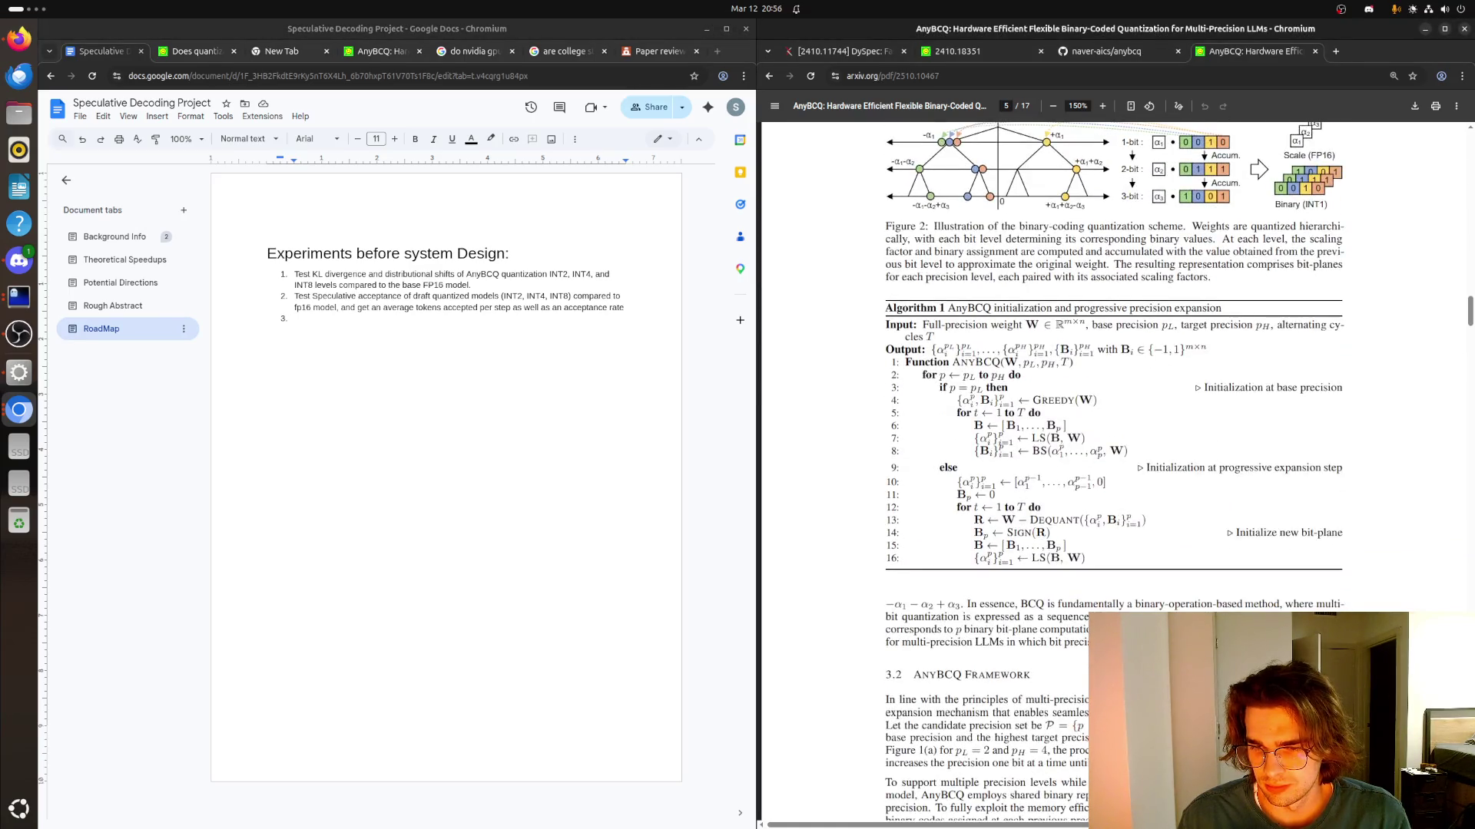
scroll(1113, 472, down, 2)
scroll(1023, 599, down, 2)
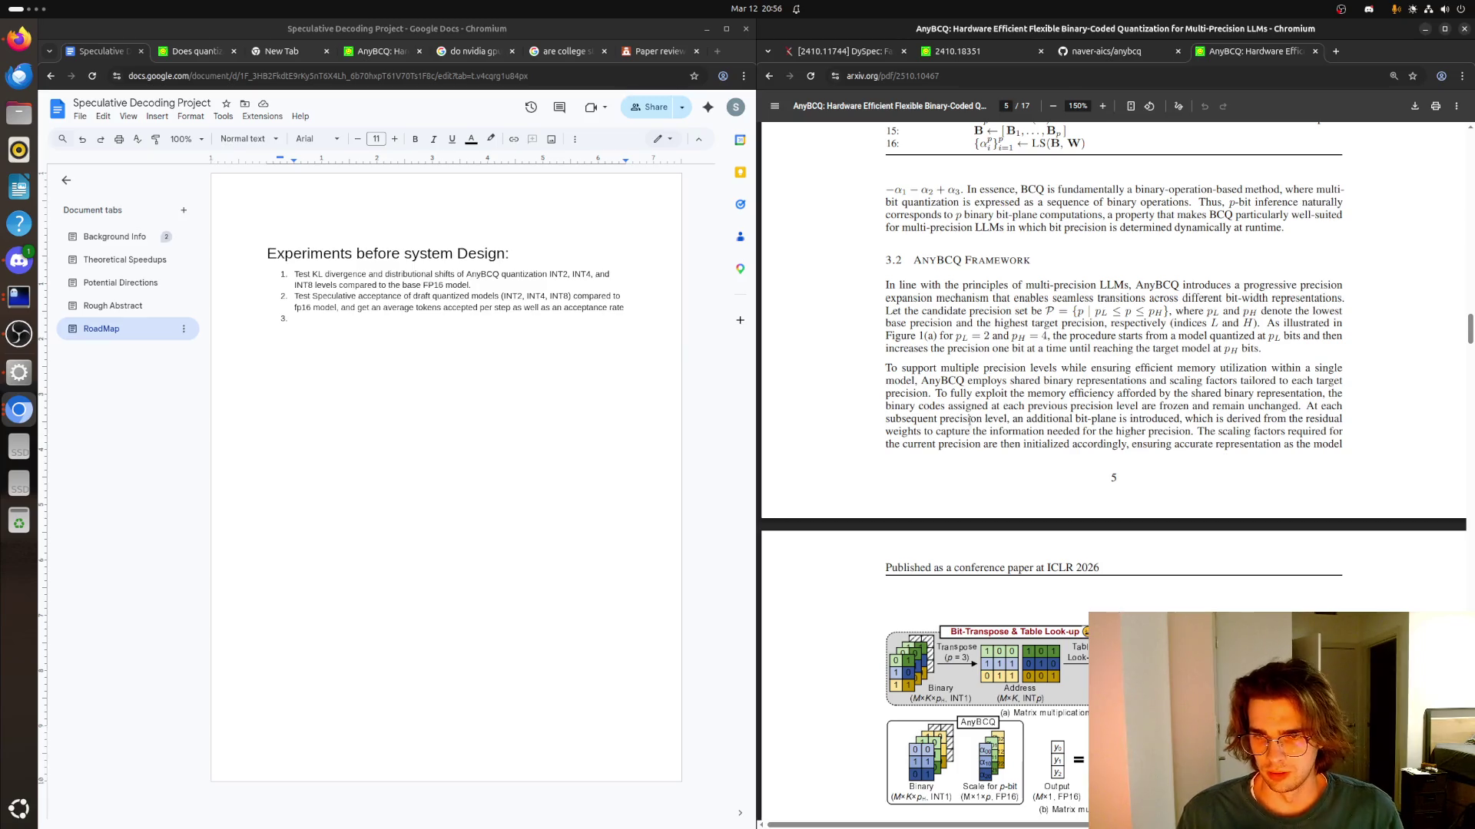
scroll(961, 417, down, 2)
scroll(960, 417, down, 3)
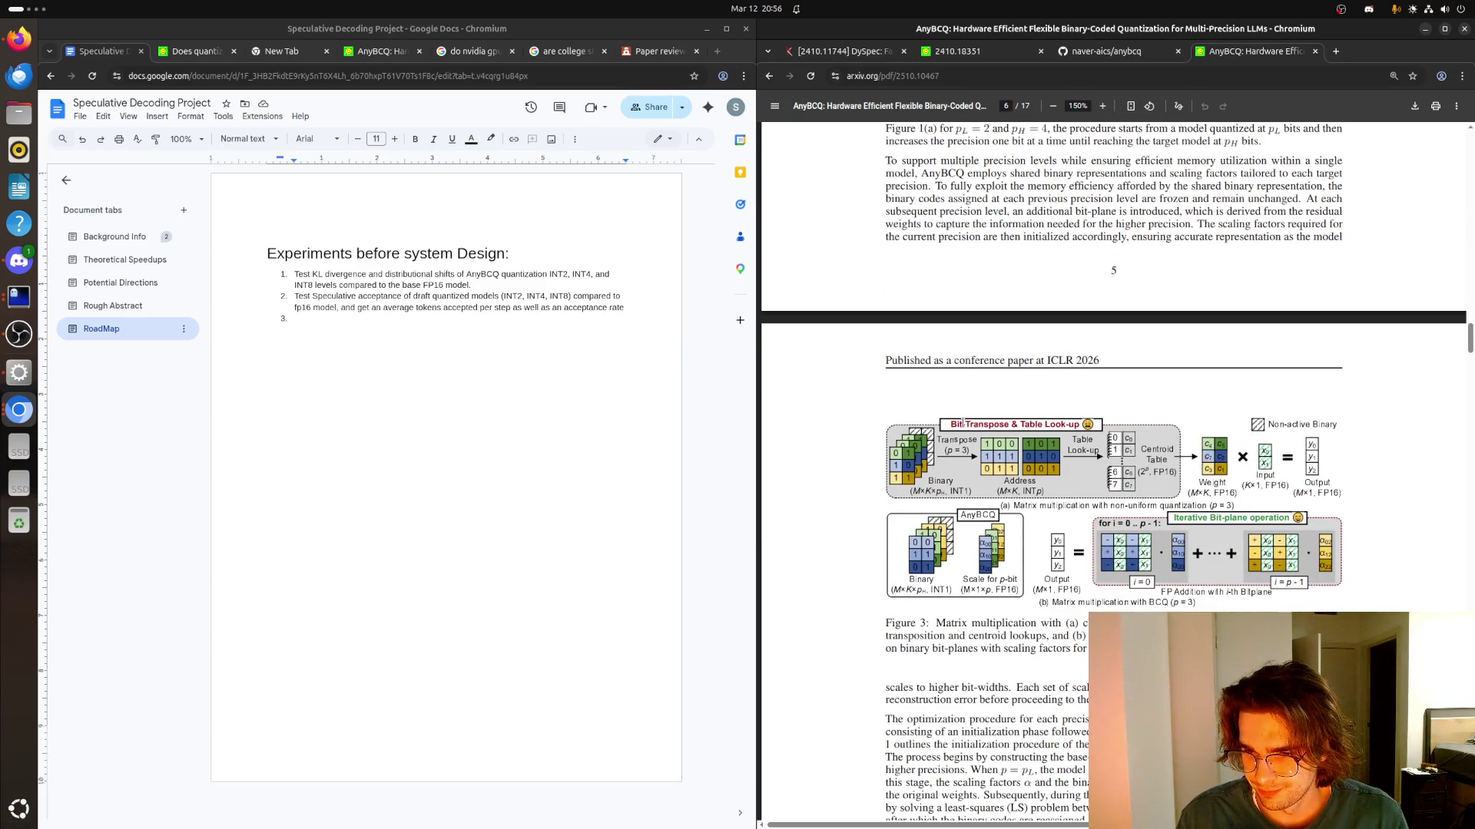
scroll(971, 472, up, 4)
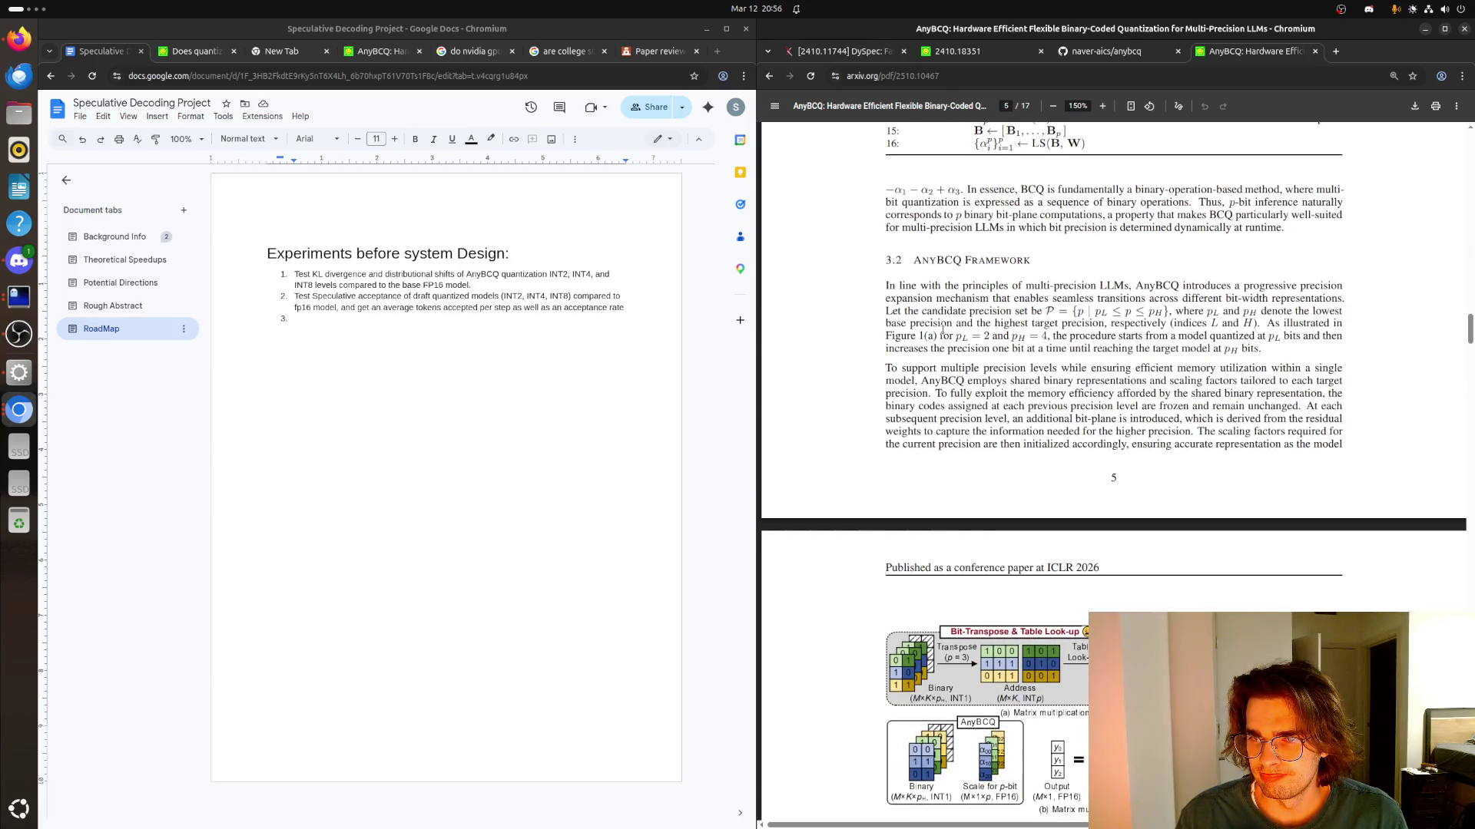
mouse_move(1052, 336)
mouse_down()
mouse_move(1302, 337)
mouse_move(1184, 351)
mouse_up()
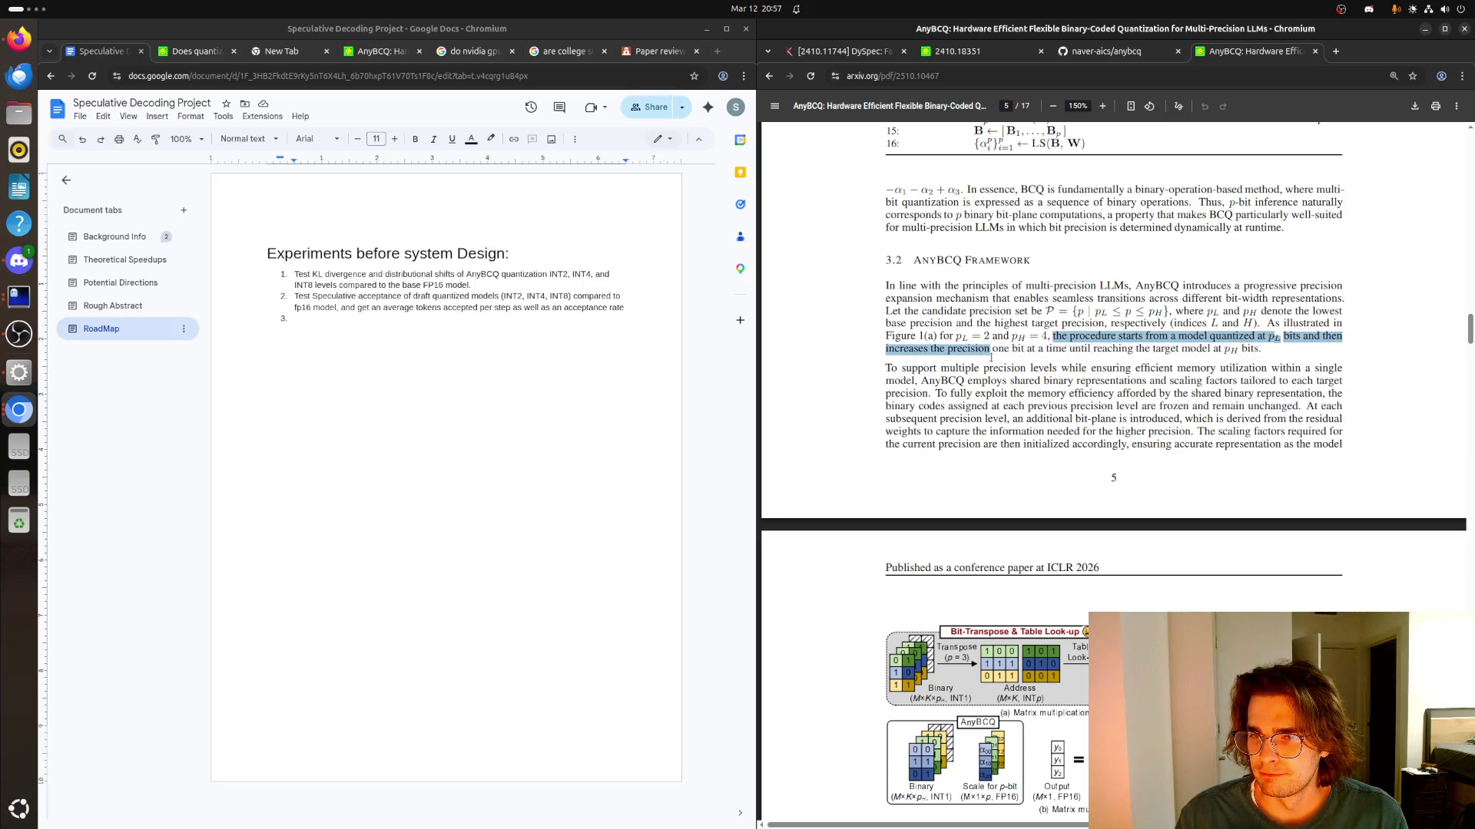
drag(922, 368, 1248, 383)
click(888, 470)
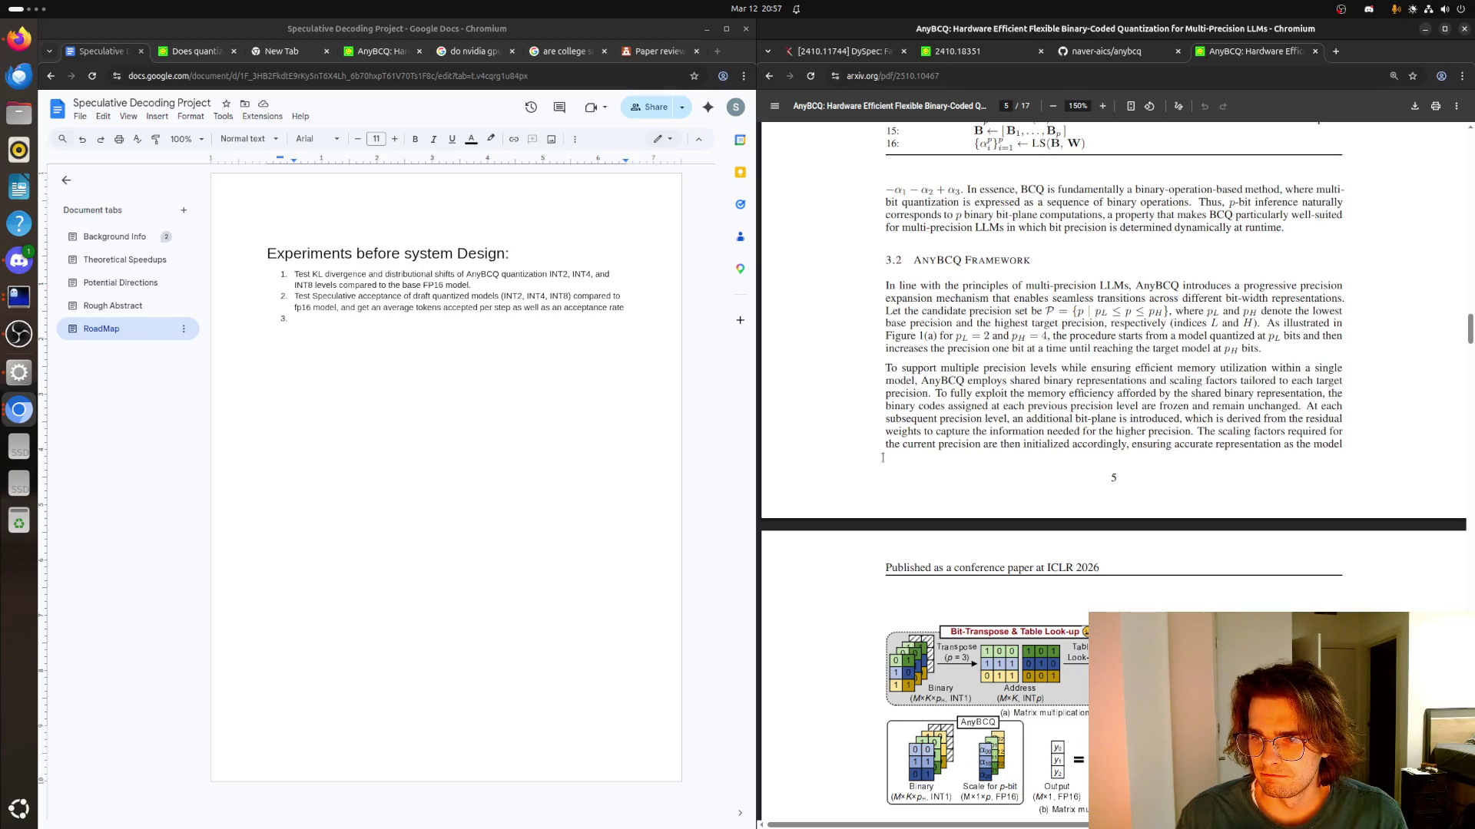
scroll(886, 464, down, 3)
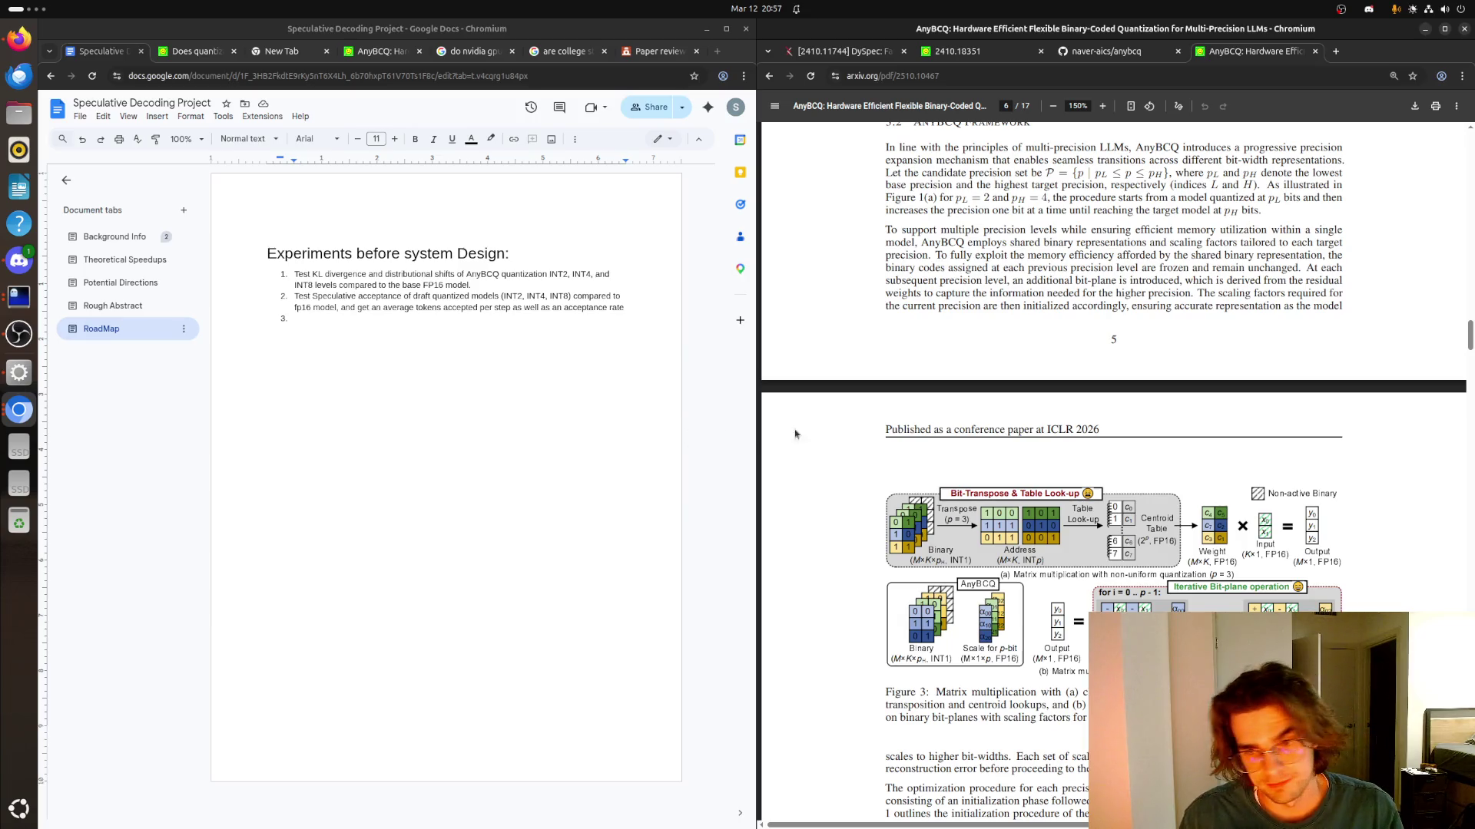
scroll(923, 495, down, 1)
scroll(924, 495, down, 2)
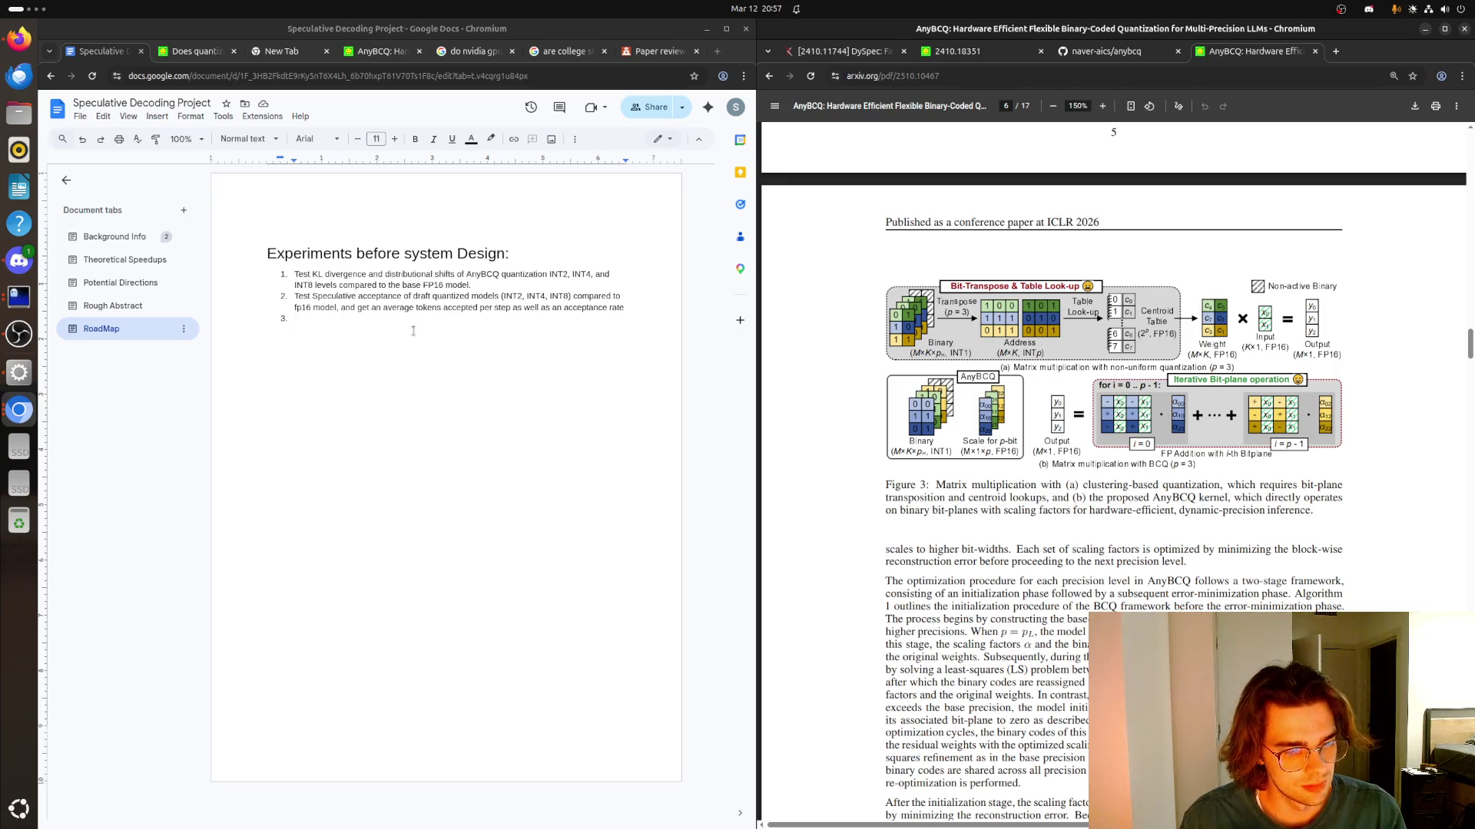
scroll(1030, 387, down, 2)
scroll(1030, 388, down, 2)
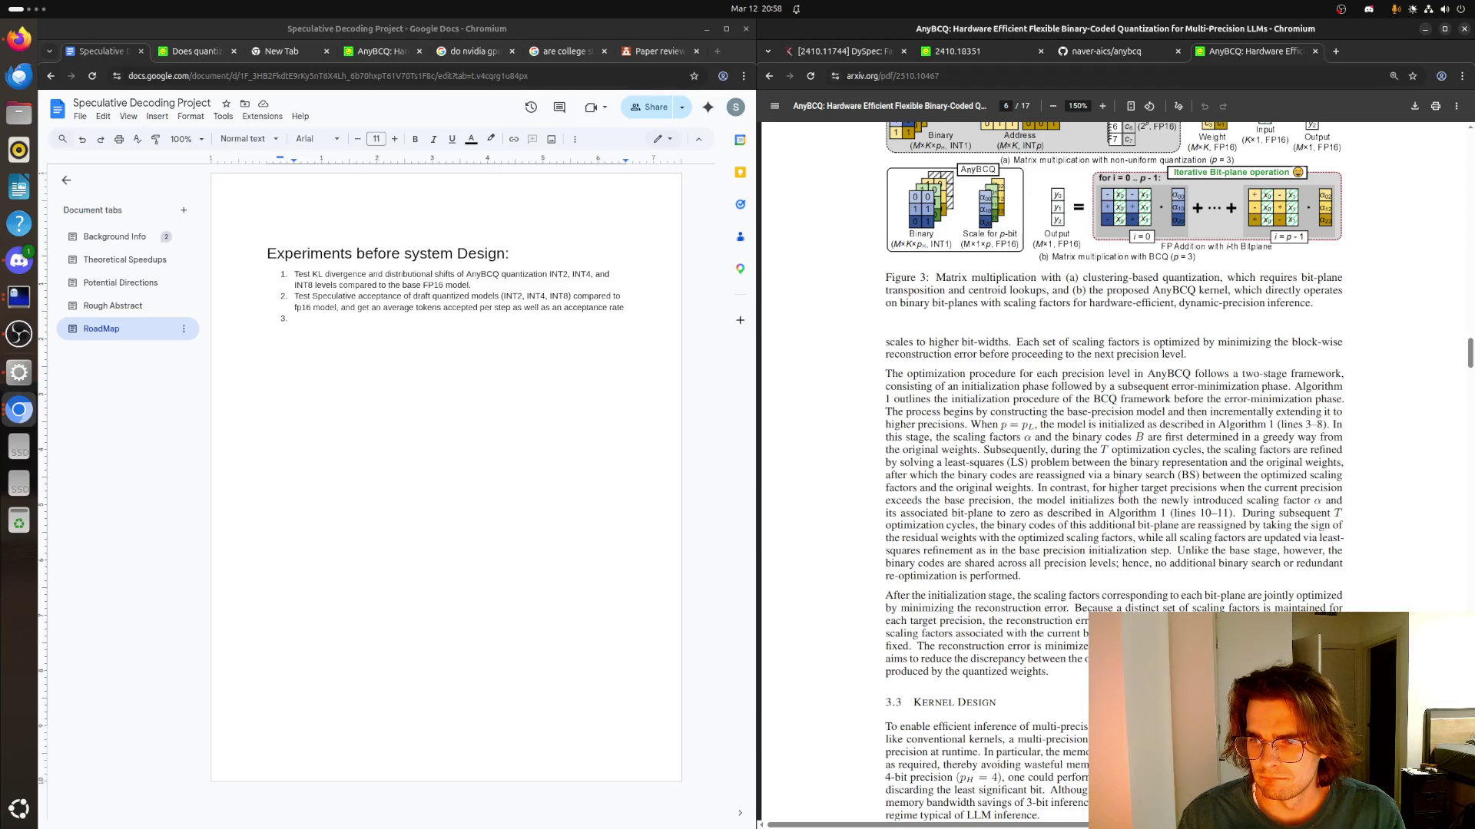
scroll(1117, 495, down, 5)
scroll(1119, 494, down, 3)
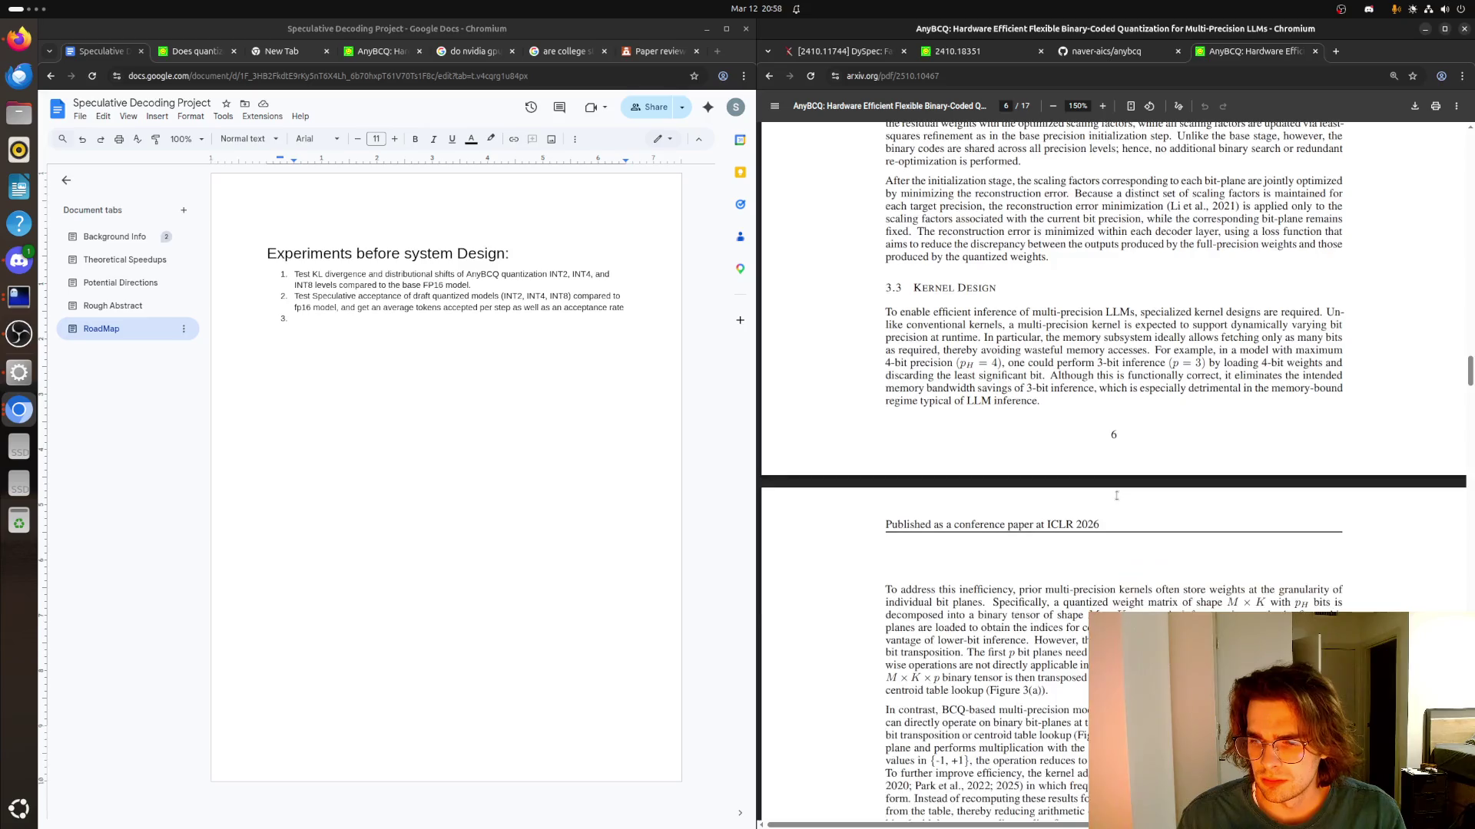
scroll(1118, 493, down, 2)
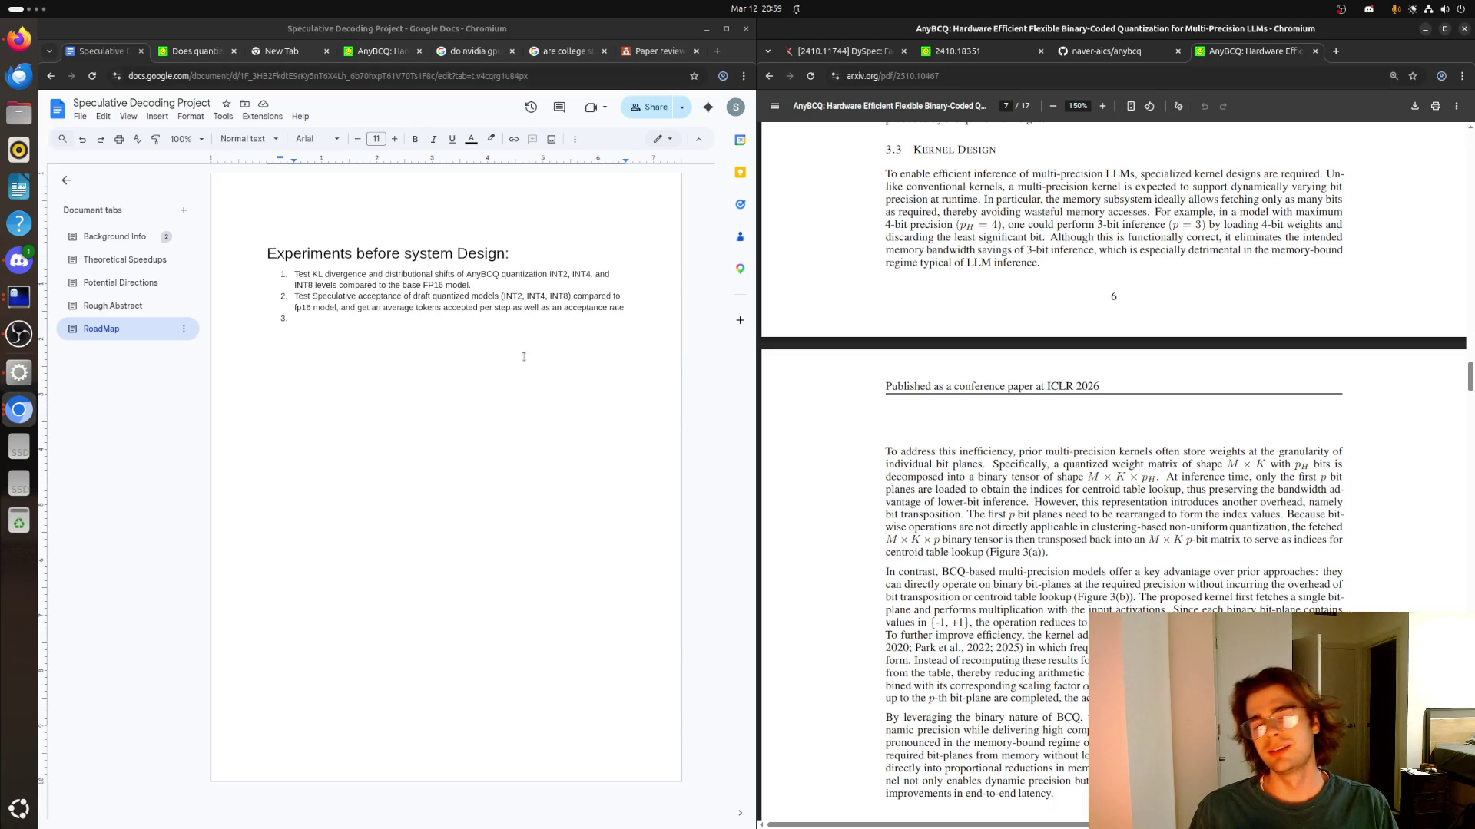
Place the caret on the empty third roadmap item after reaching Section 3.3 Kernel Design
click(460, 323)
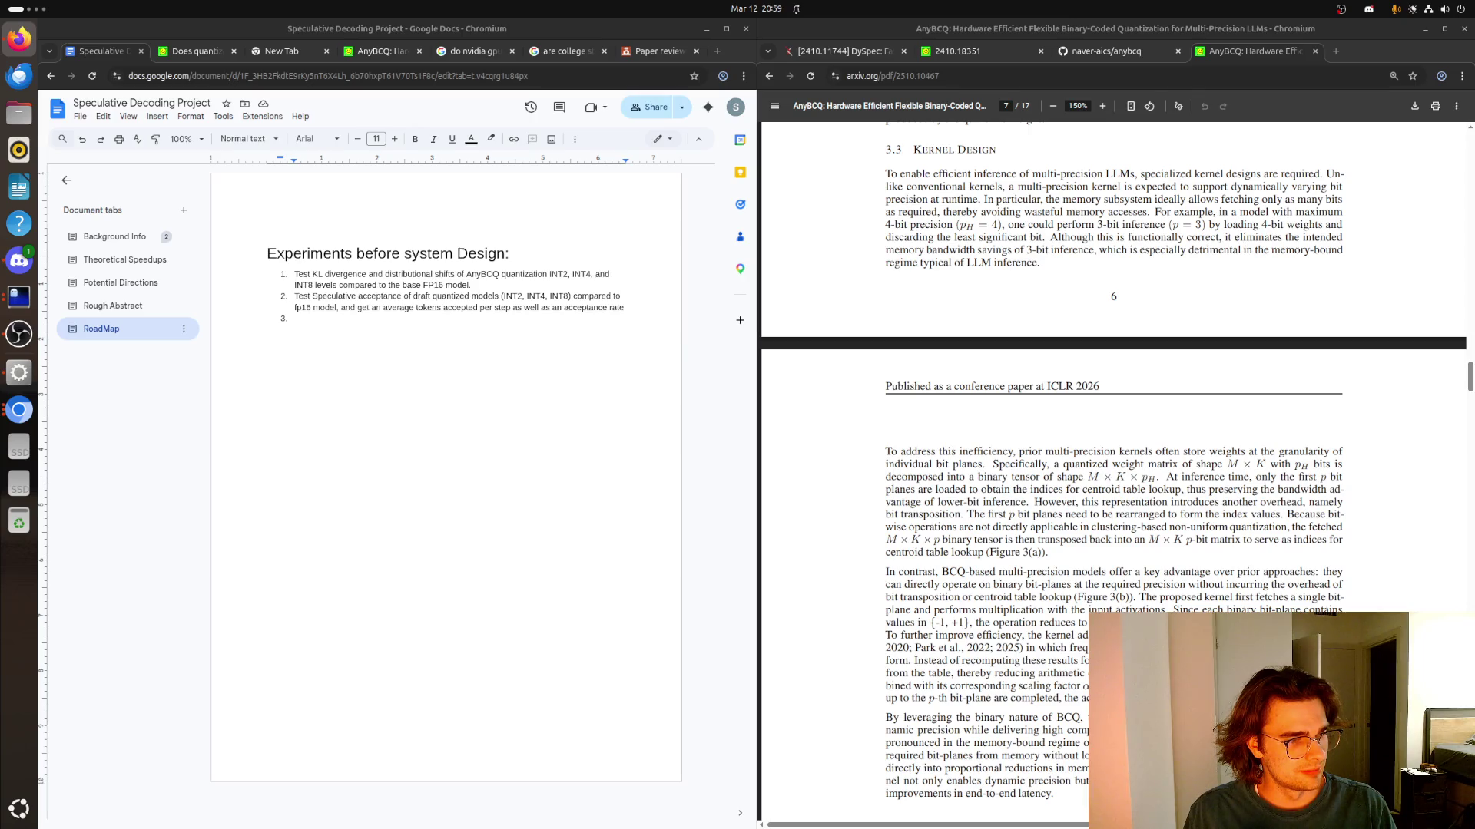
Finish roadmap item 3 on KV cache quantization's effect on logits, ending with "(or find paper investigating this)"
click(366, 323)
text(Test how KV)
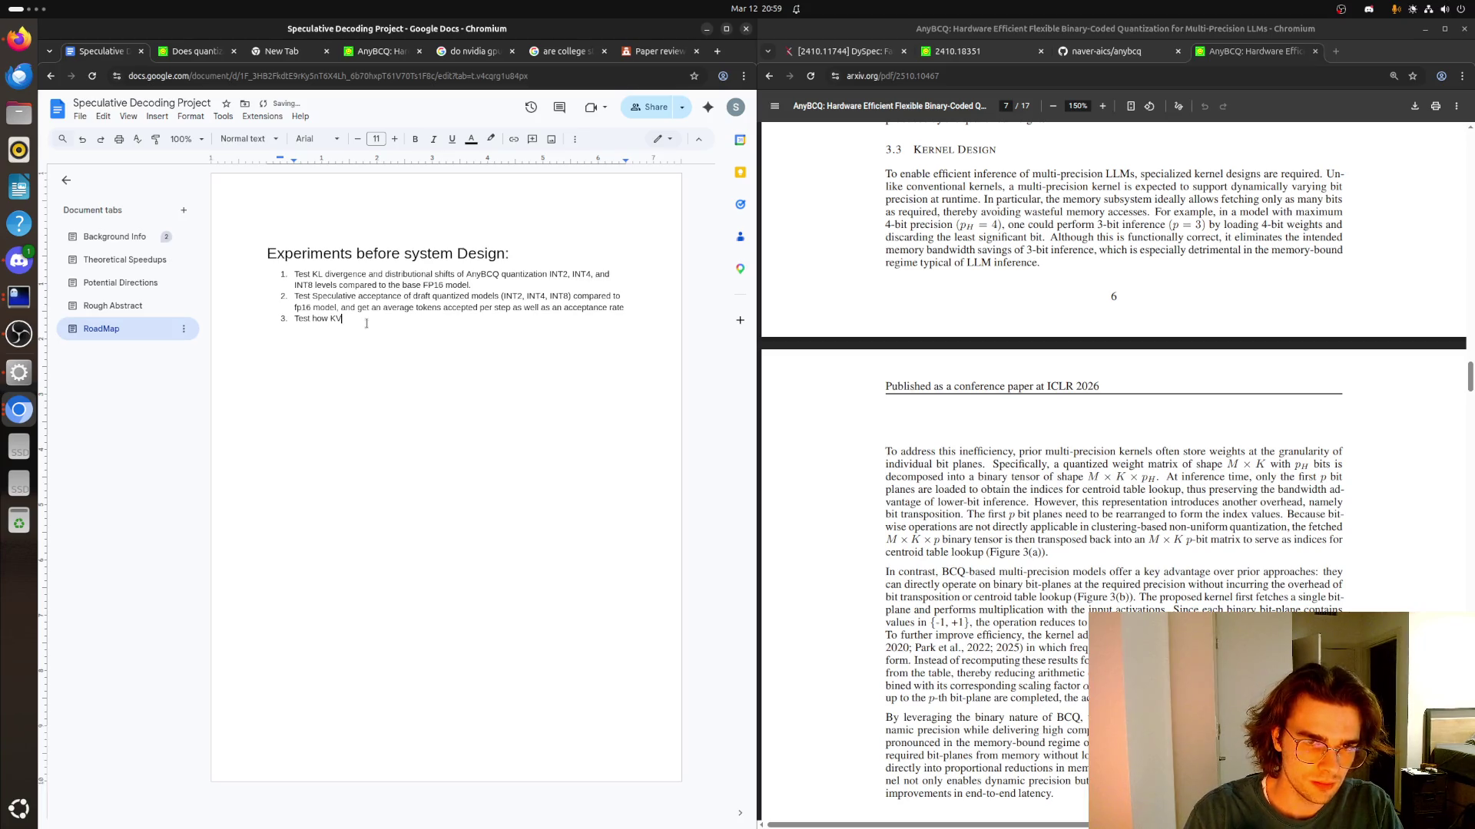
text( cache quantizatino)
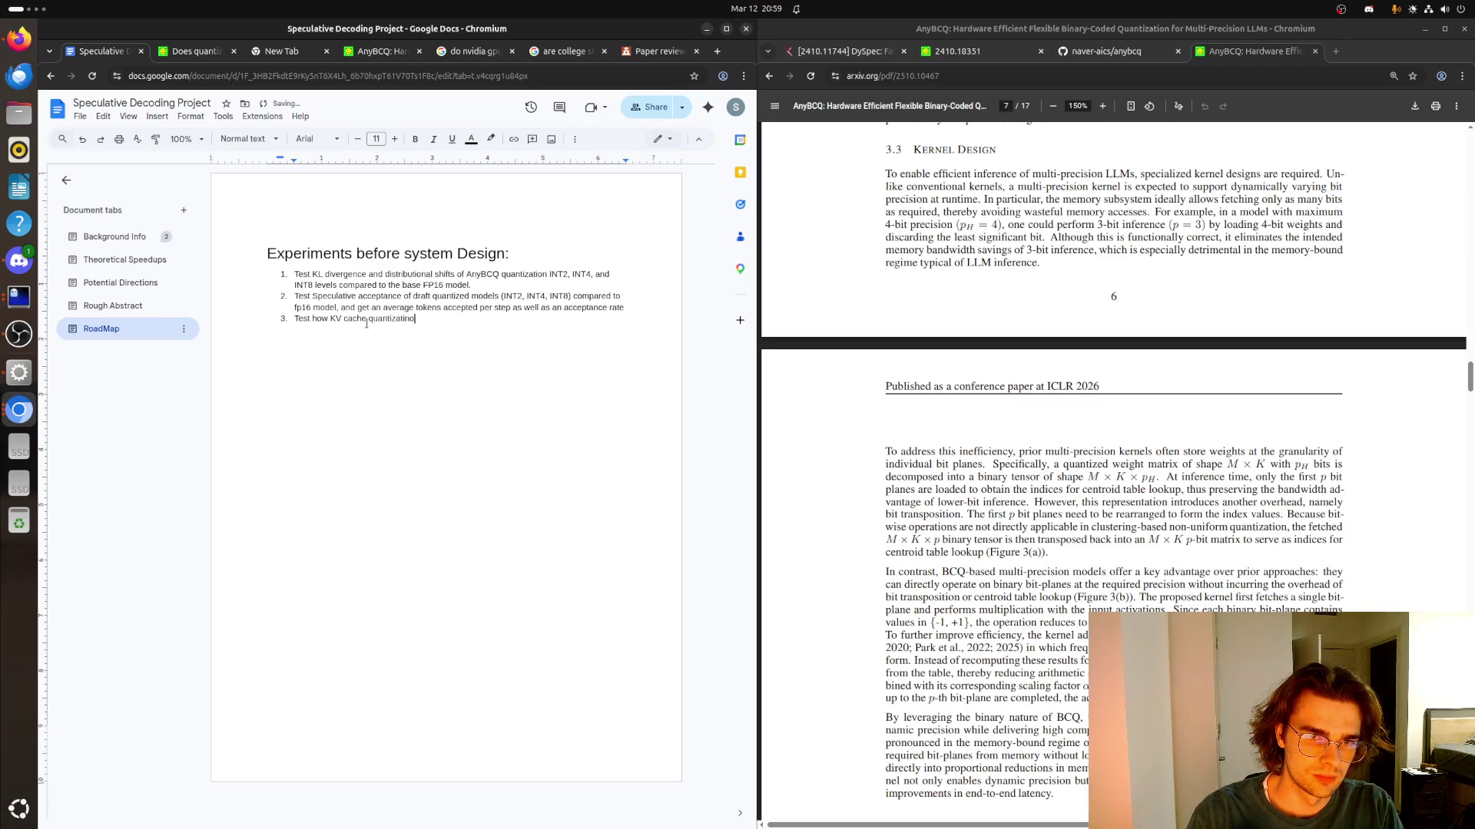
key(BackSpace)
key(BackSpace)
text(on effects output )
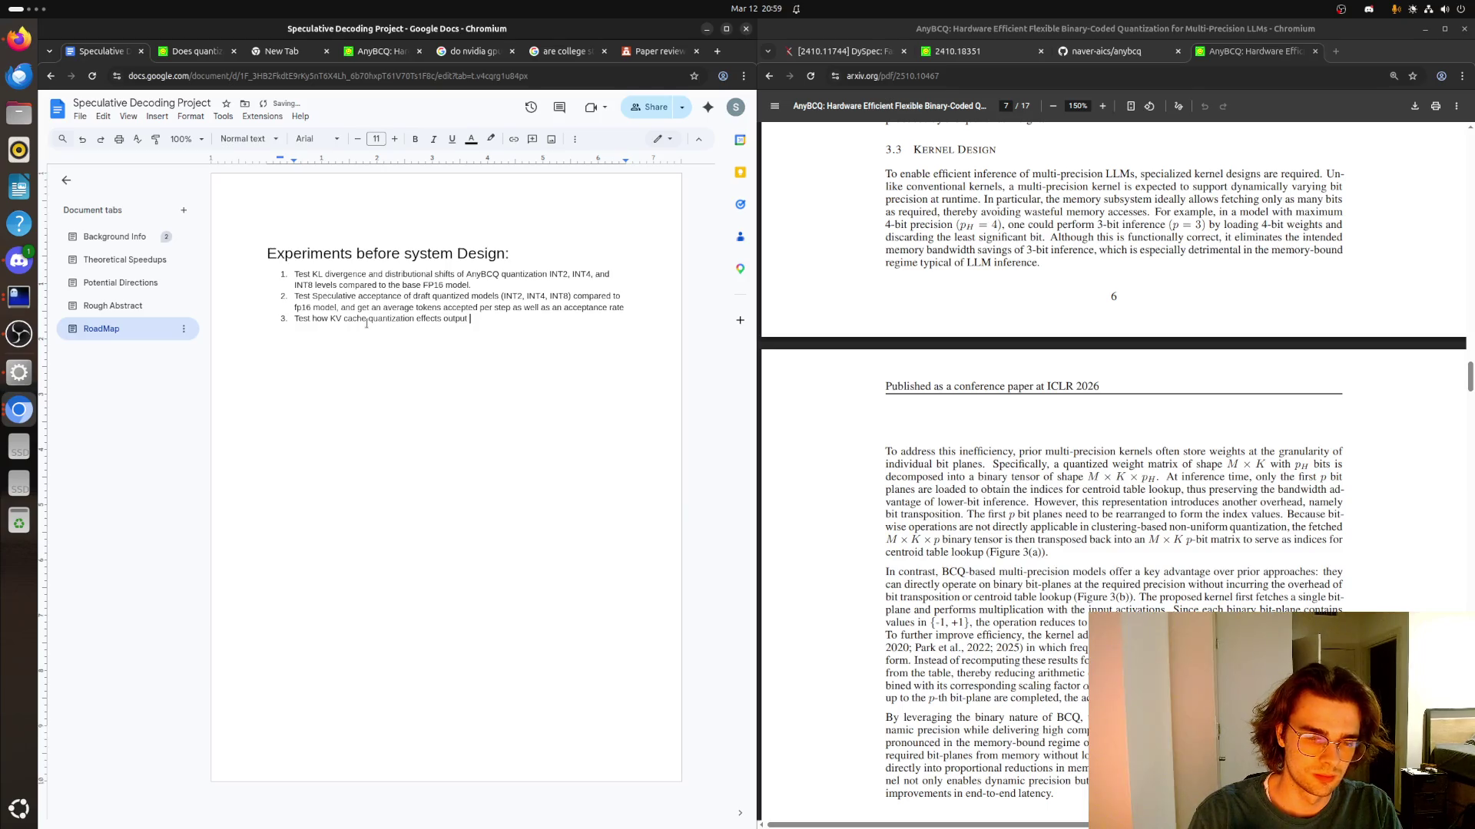
text(logit )
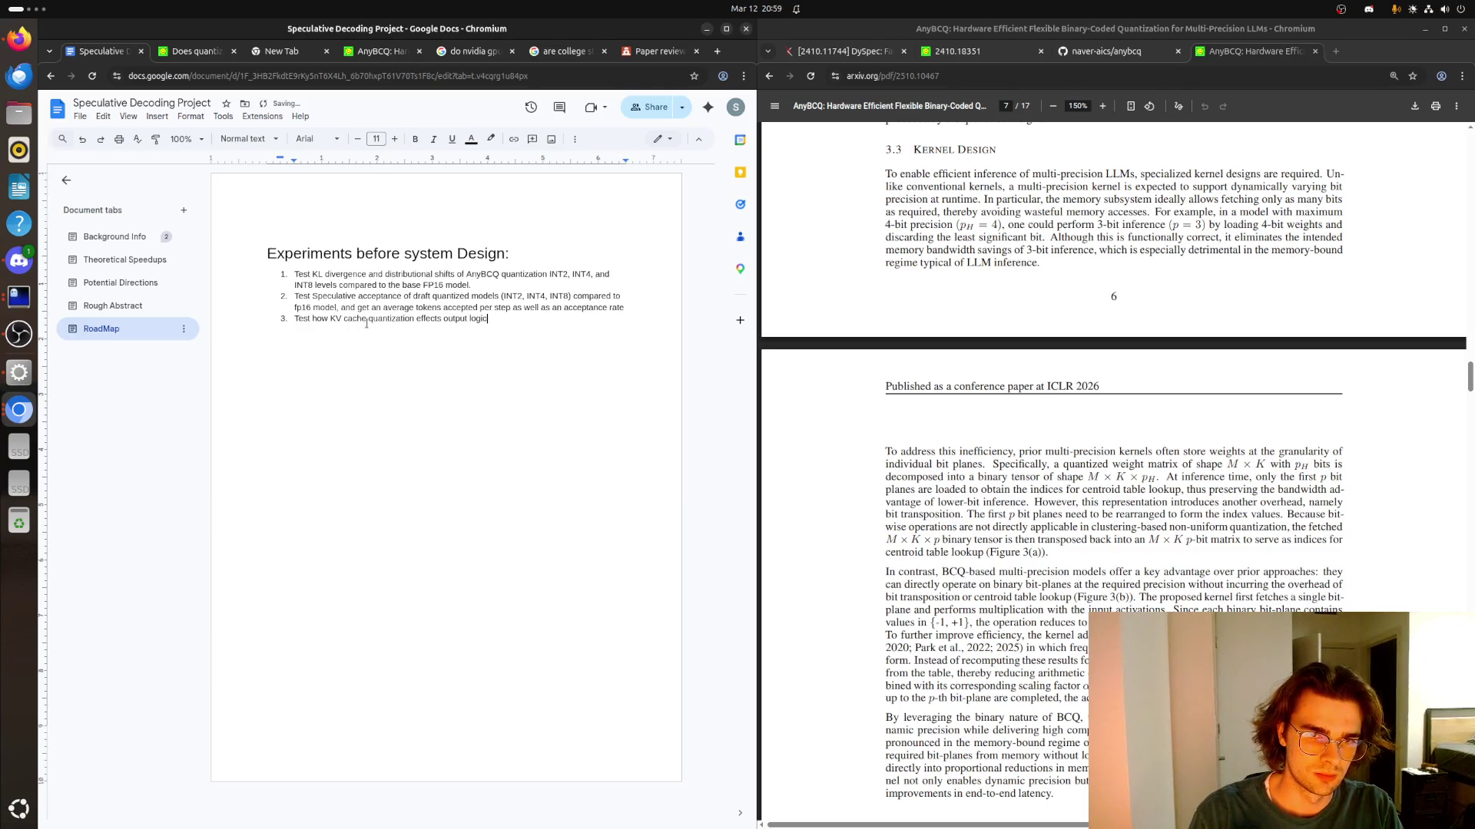
text(distribution)
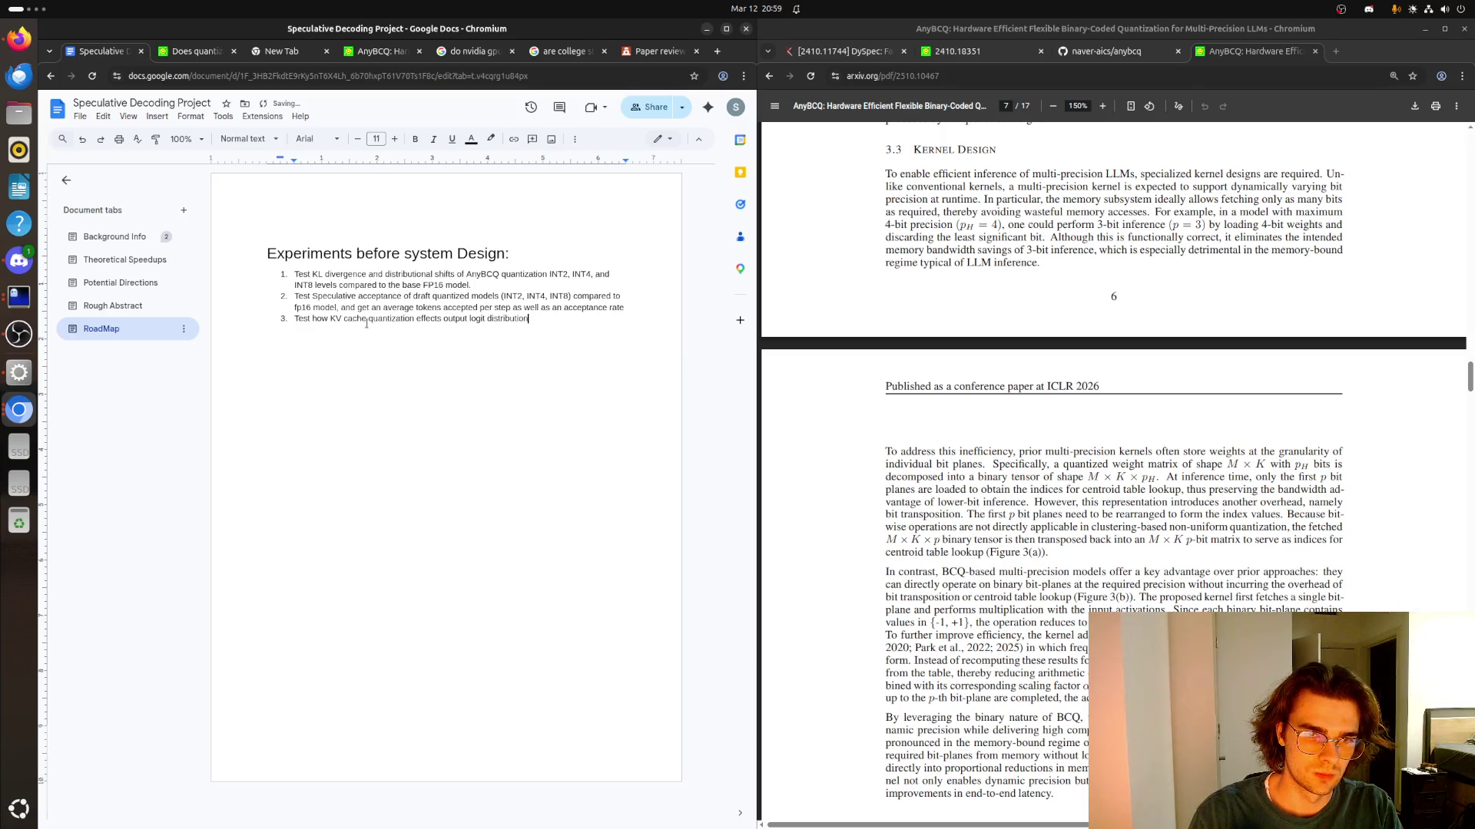
text( (or find paper discussing this)
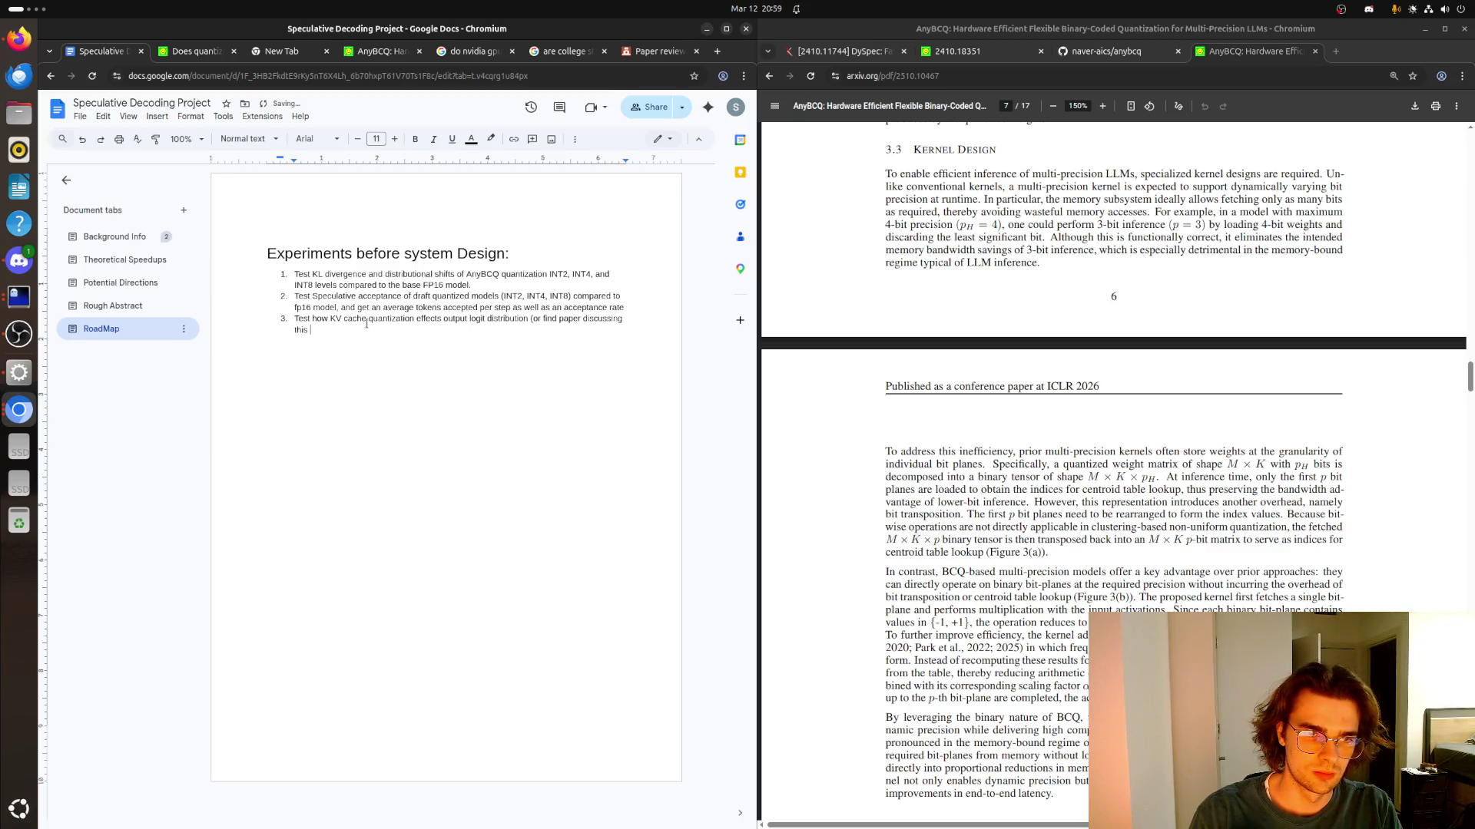
key(BackSpace)
key(BackSpace)
key(BackSpace)
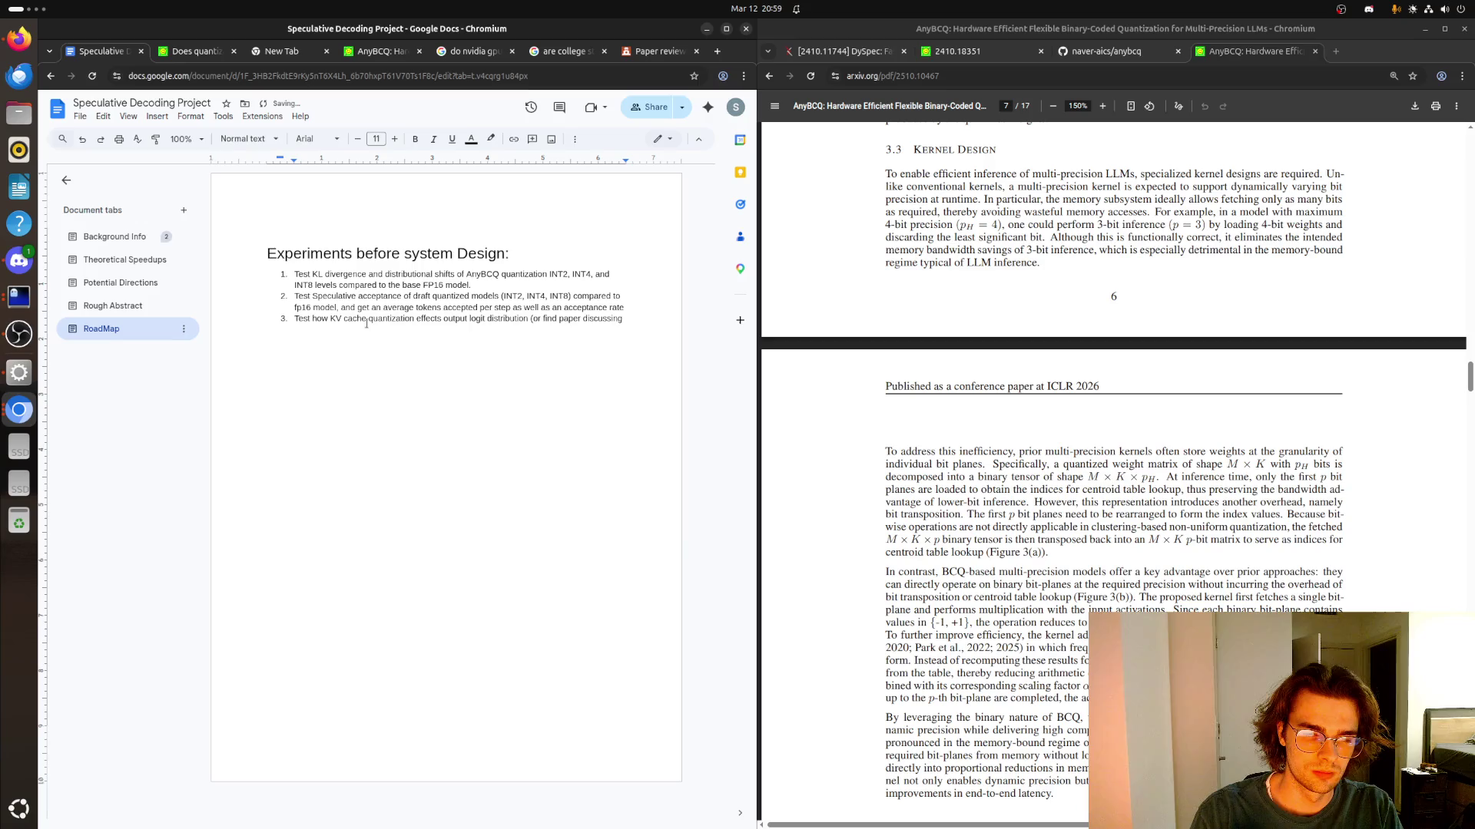
key(BackSpace)
key(BackSpace)
key(BackSpace)
key(BackSpace)
key(BackSpace)
text(inves)
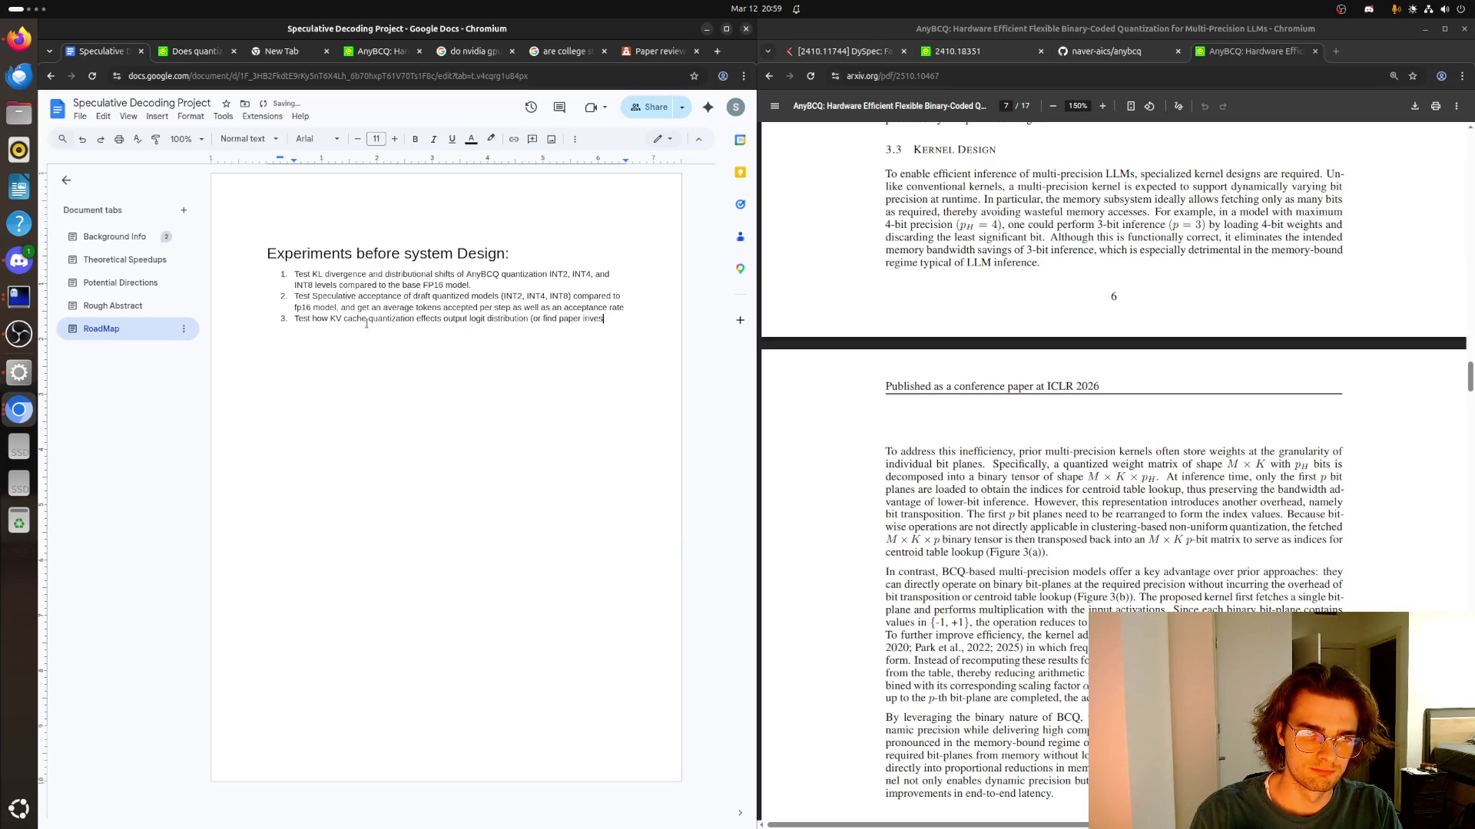
text(tigating this)
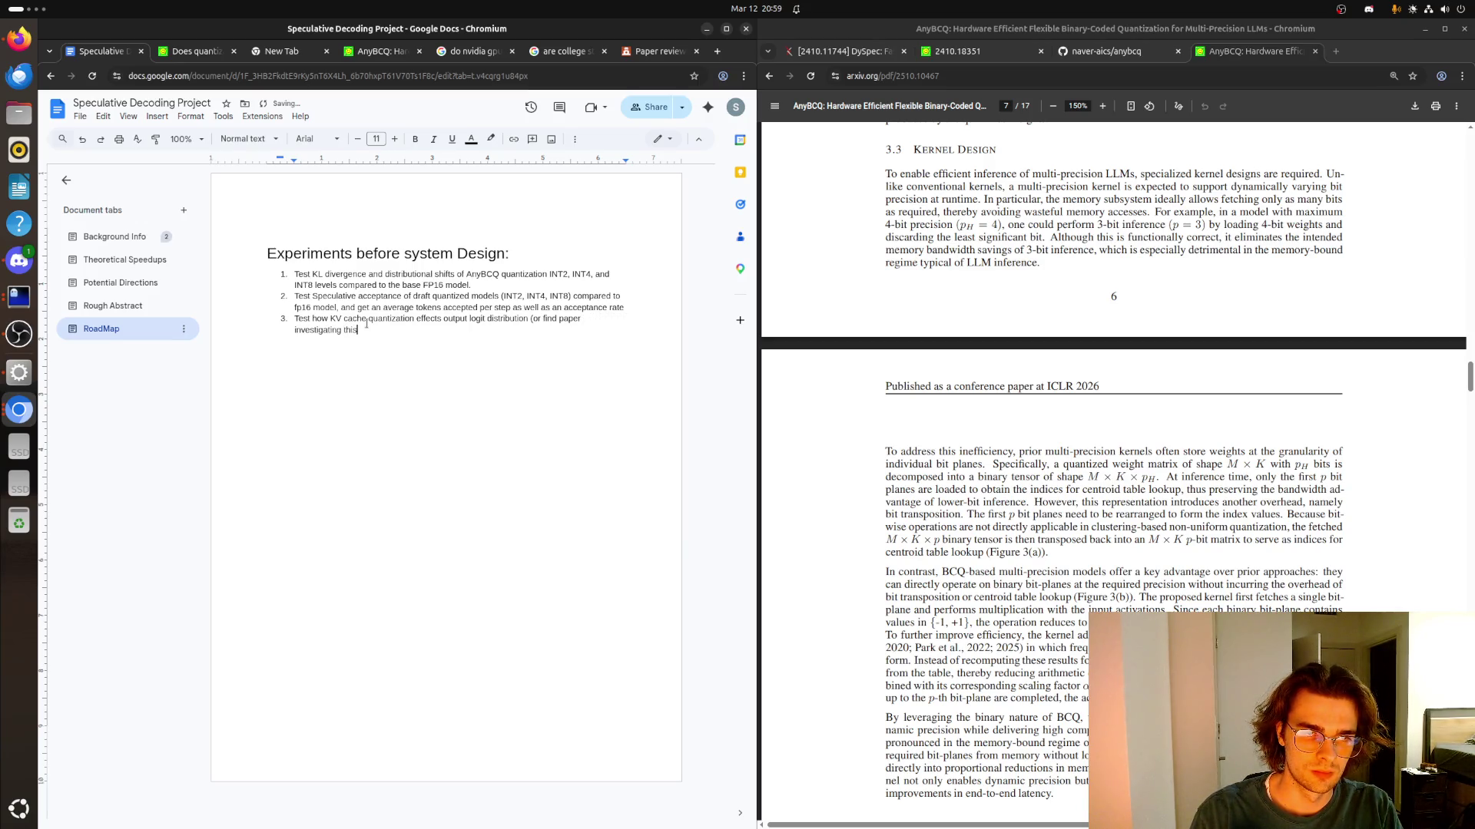
text())
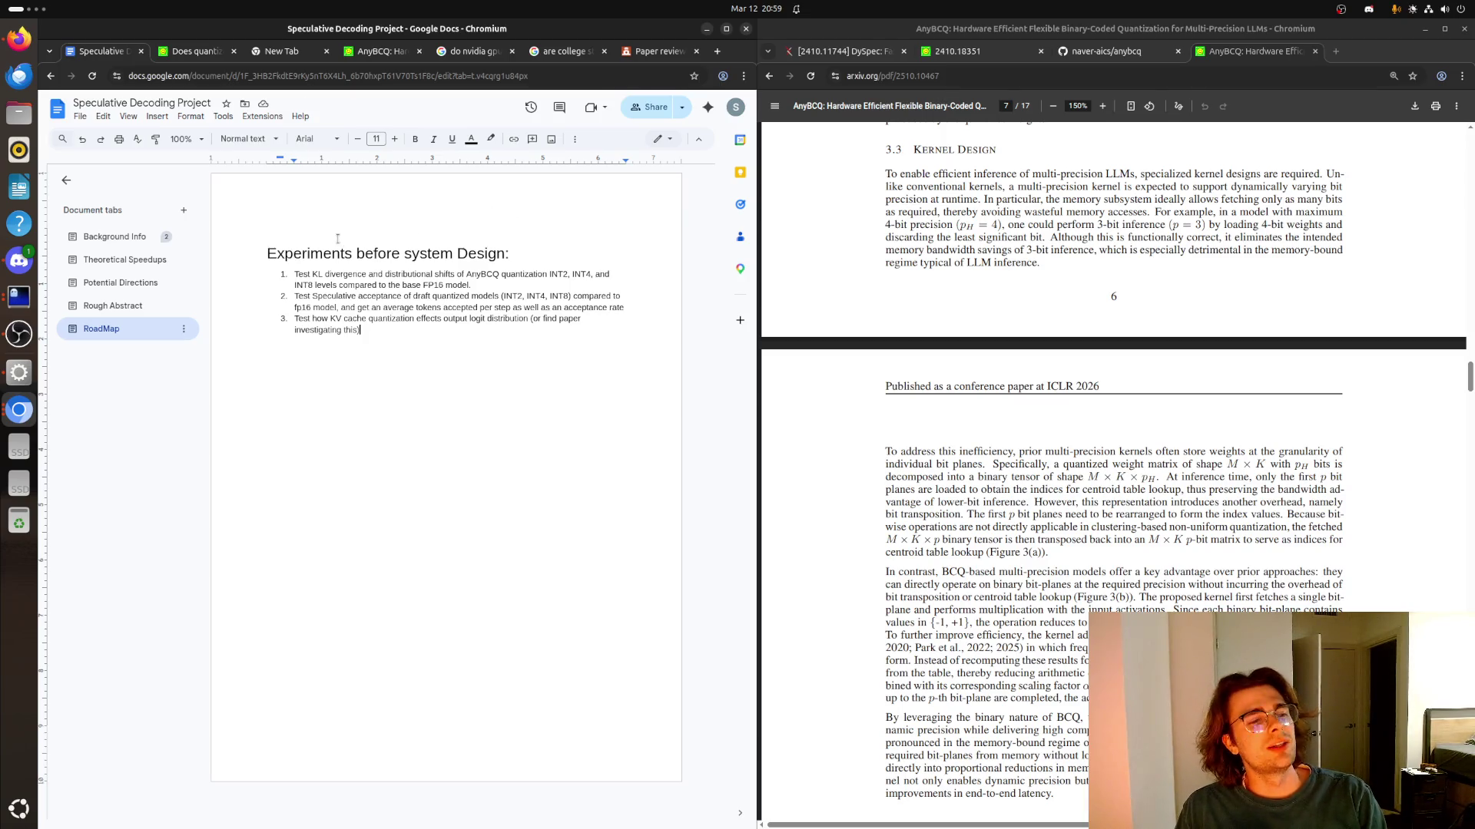
click(18, 38)
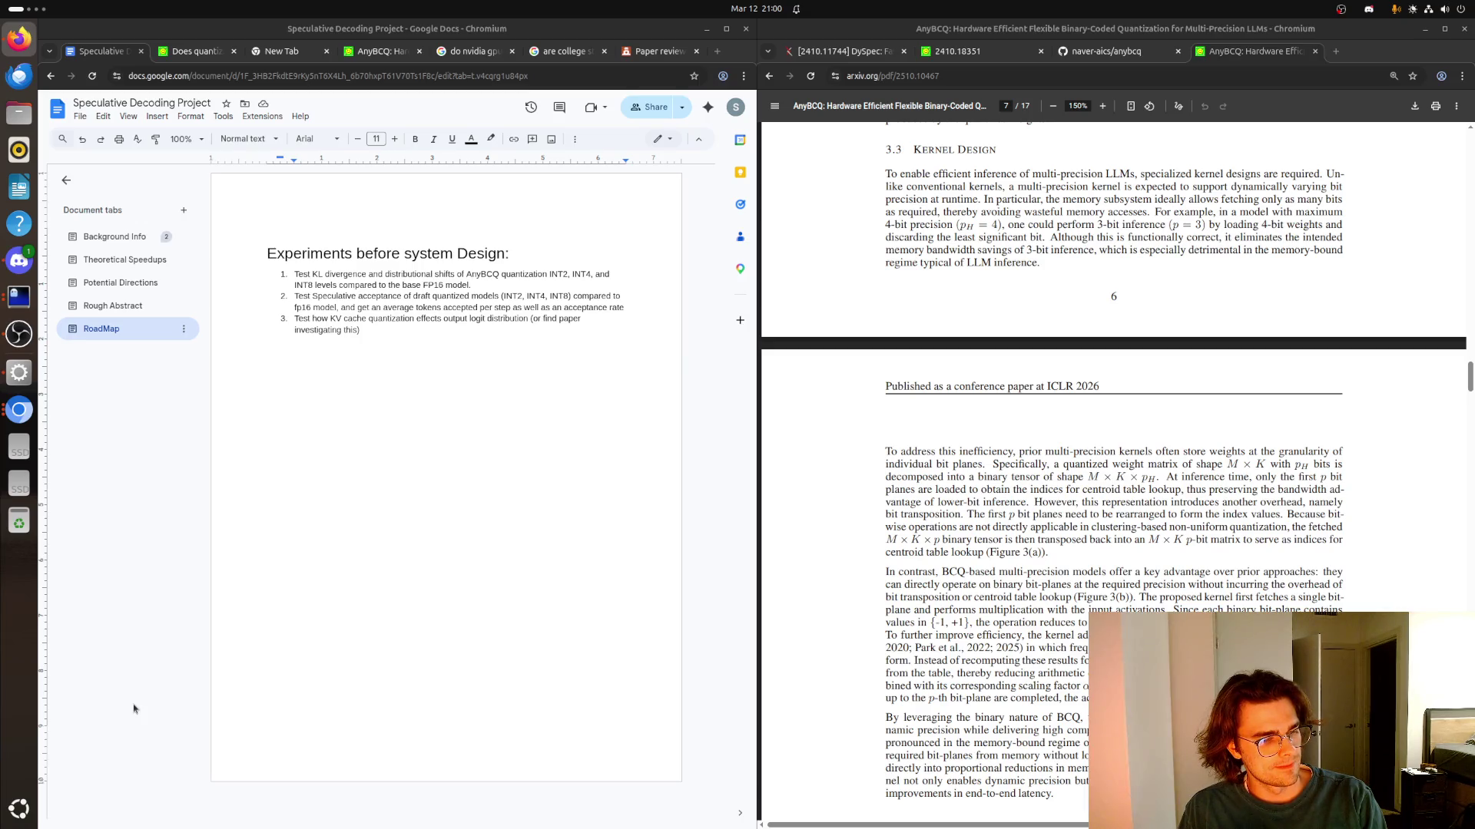
click(469, 378)
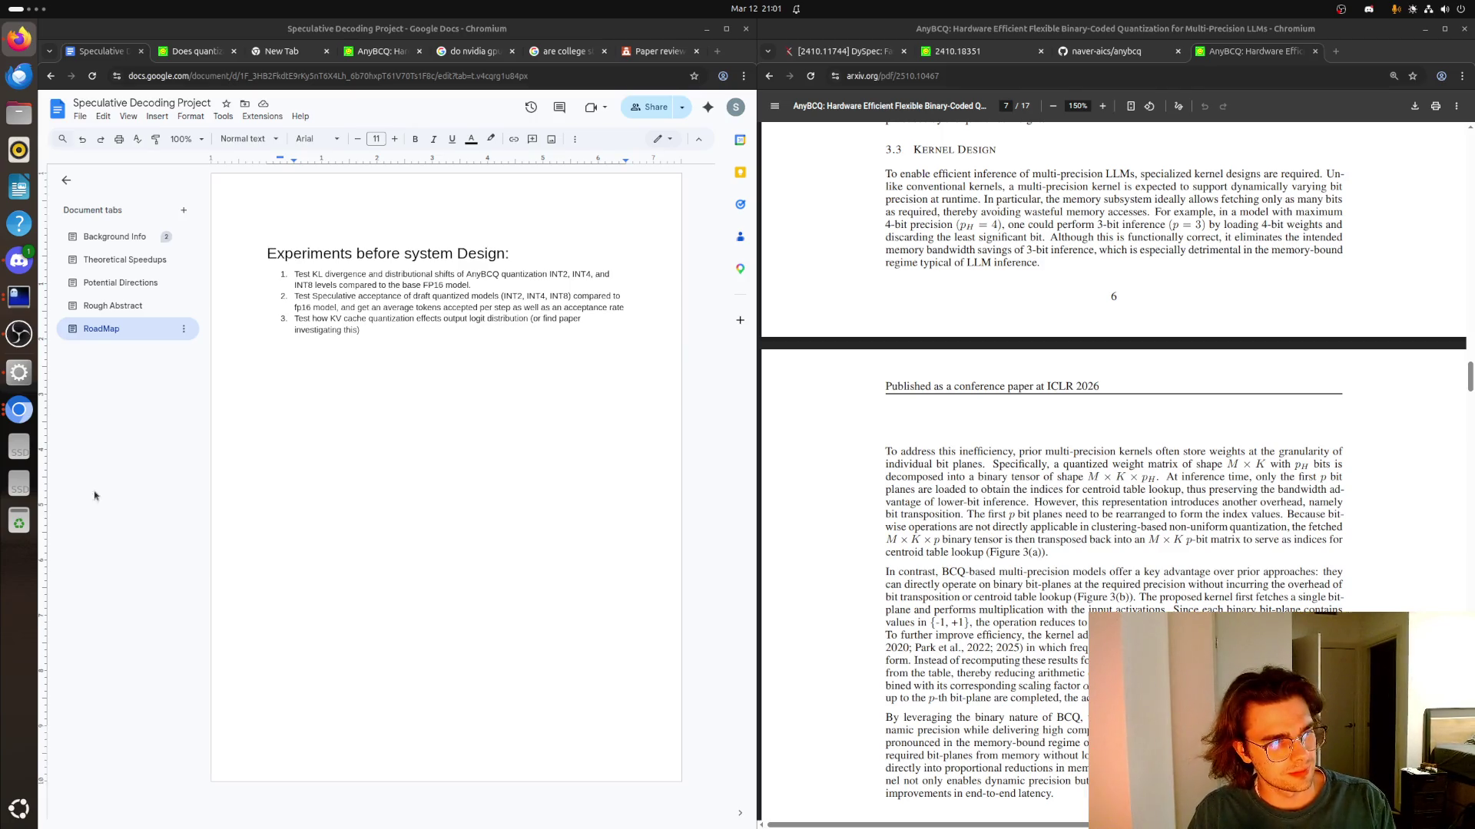
click(346, 381)
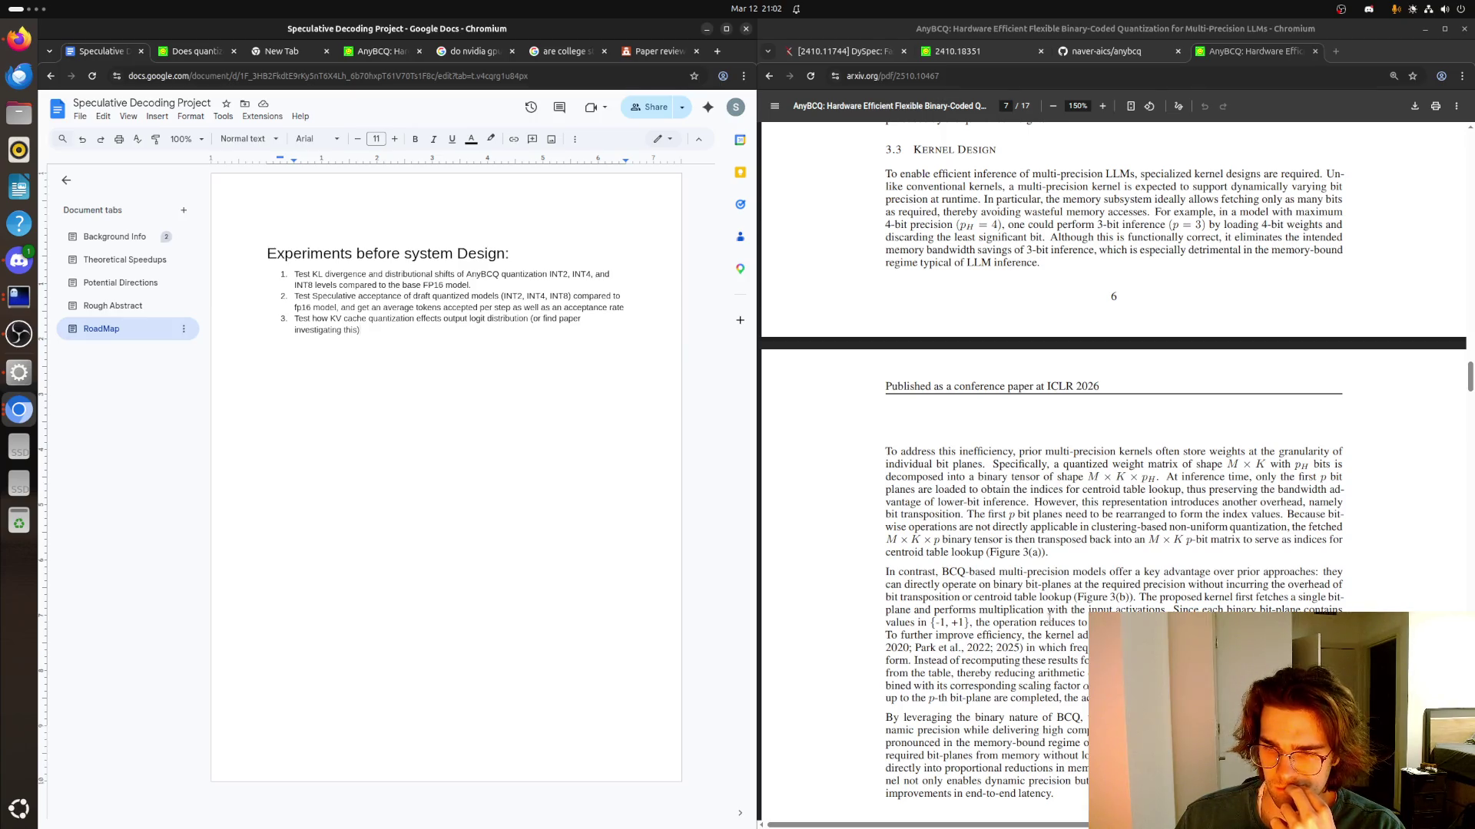
scroll(1048, 616, down, 2)
scroll(1048, 618, down, 2)
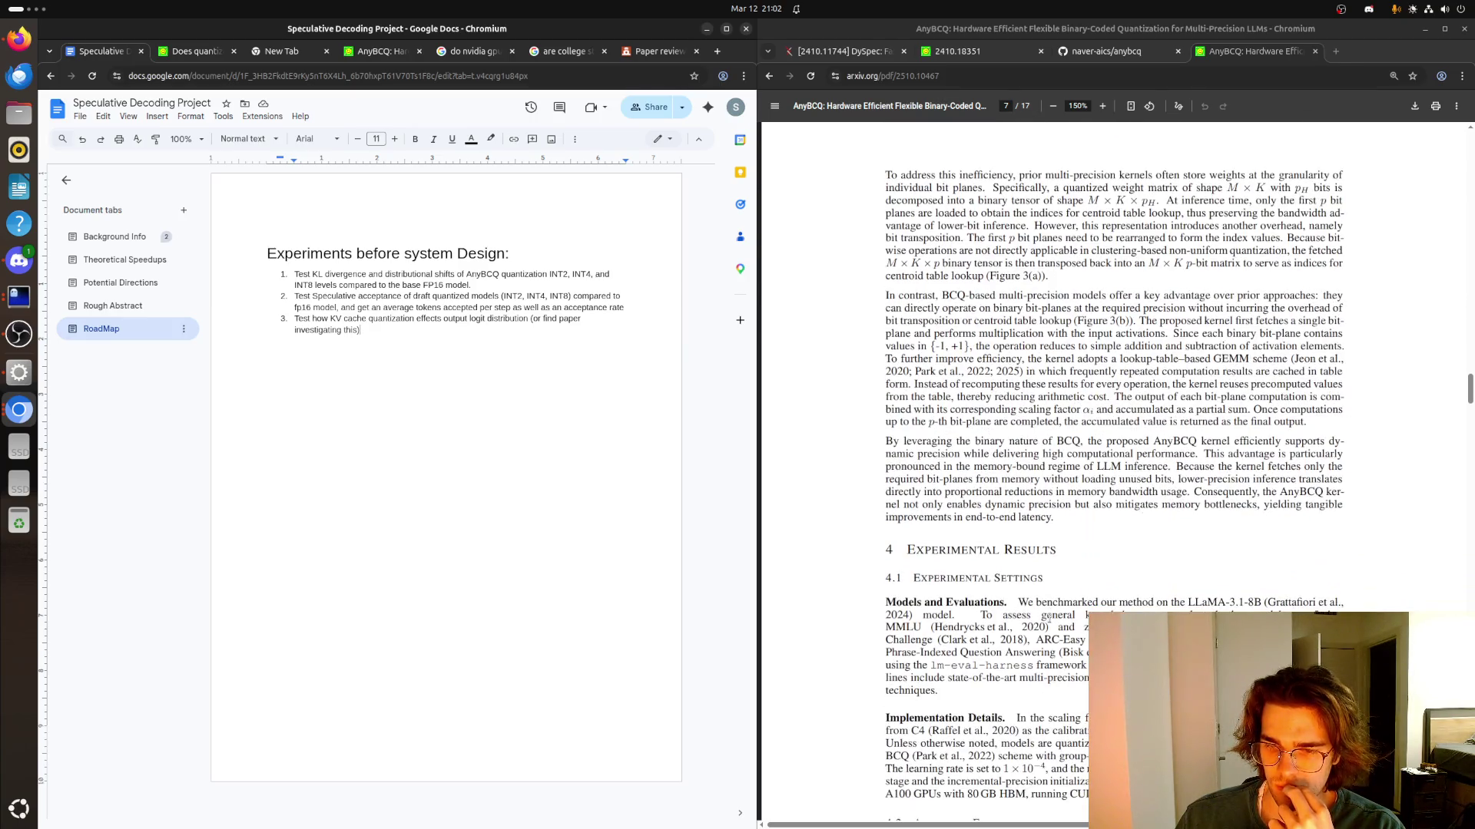
scroll(1049, 616, down, 3)
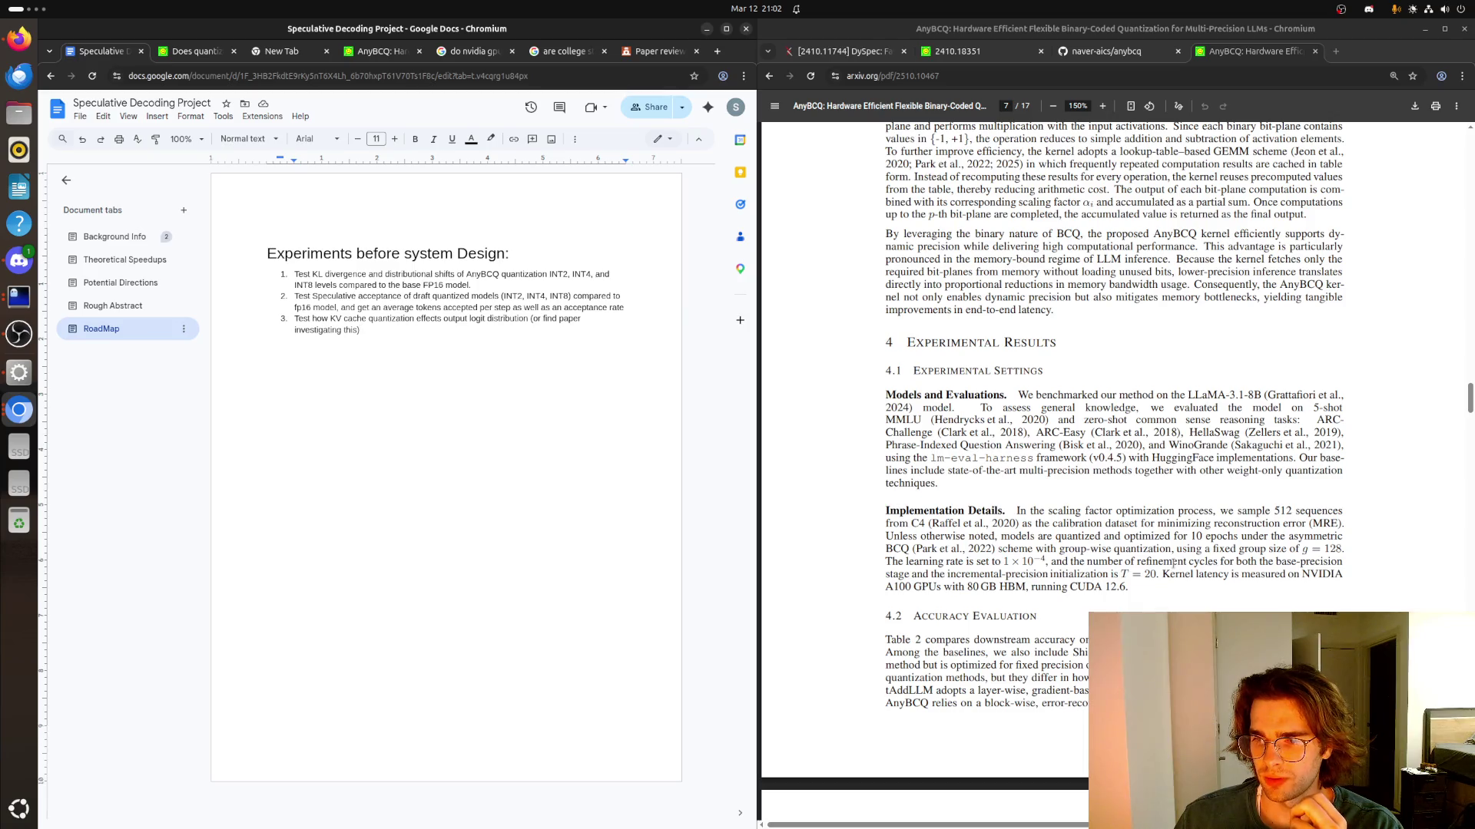
Highlight and release the calibration-dataset sentence, the 4-bit multi-precision results and the 35.96 score in Table 2
mouse_move(911, 523)
mouse_down()
mouse_move(1202, 525)
mouse_move(998, 536)
mouse_move(1140, 537)
mouse_up()
click(1124, 541)
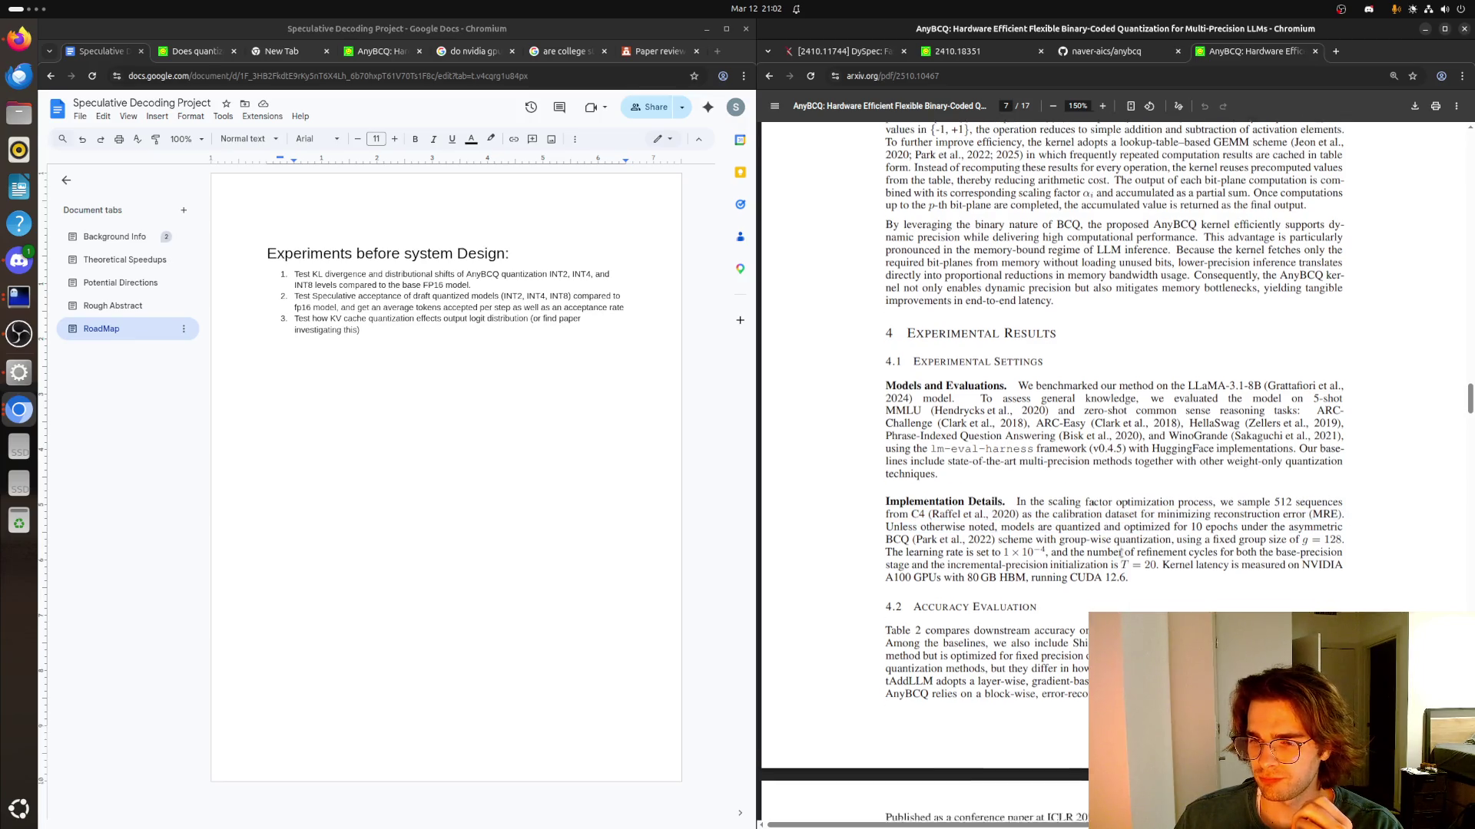
scroll(1120, 553, down, 1)
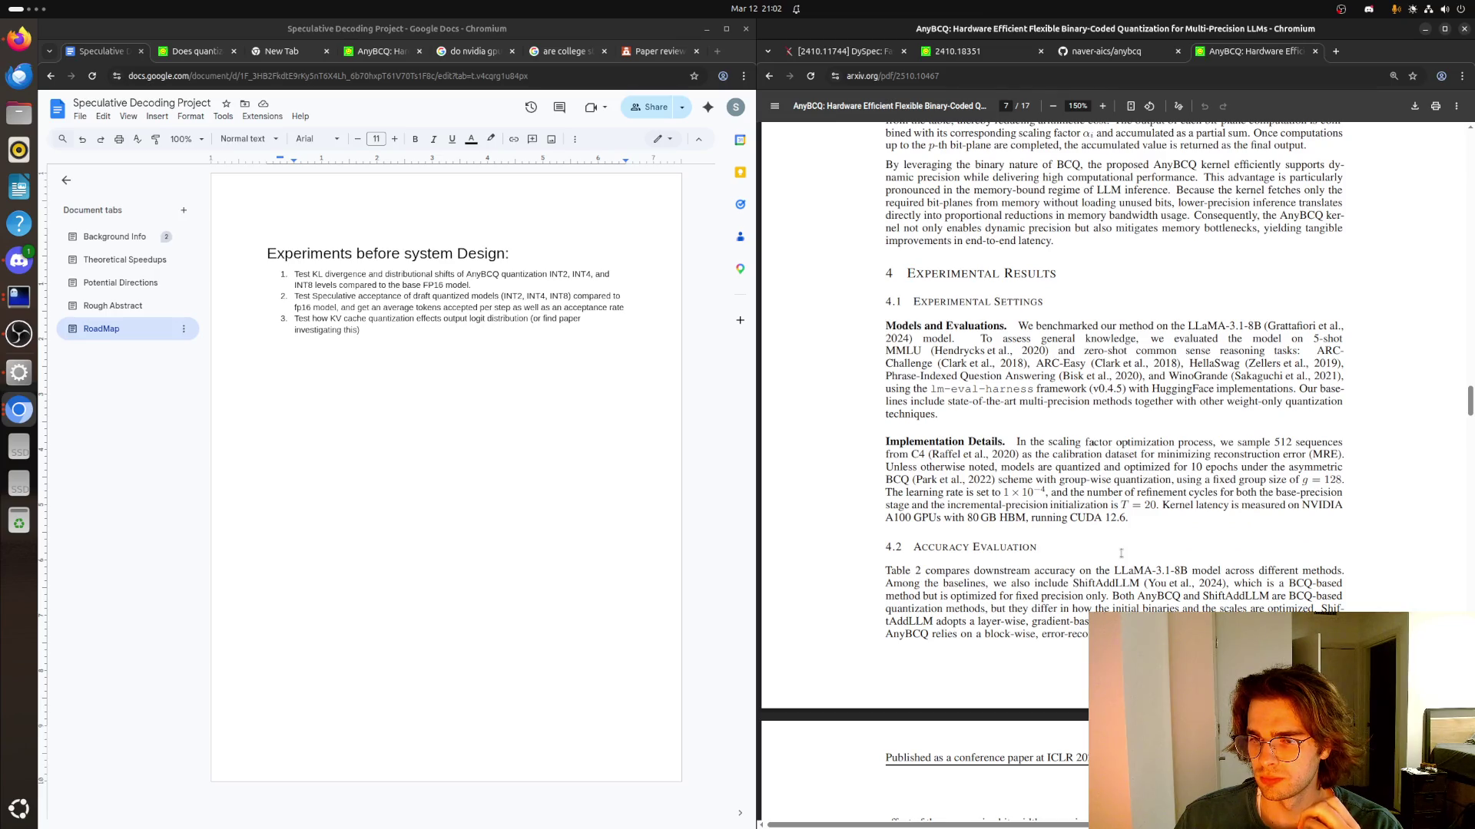
scroll(1119, 553, down, 2)
scroll(1112, 555, down, 1)
scroll(1110, 557, down, 2)
scroll(1106, 560, down, 2)
scroll(1100, 563, down, 1)
scroll(1092, 564, down, 2)
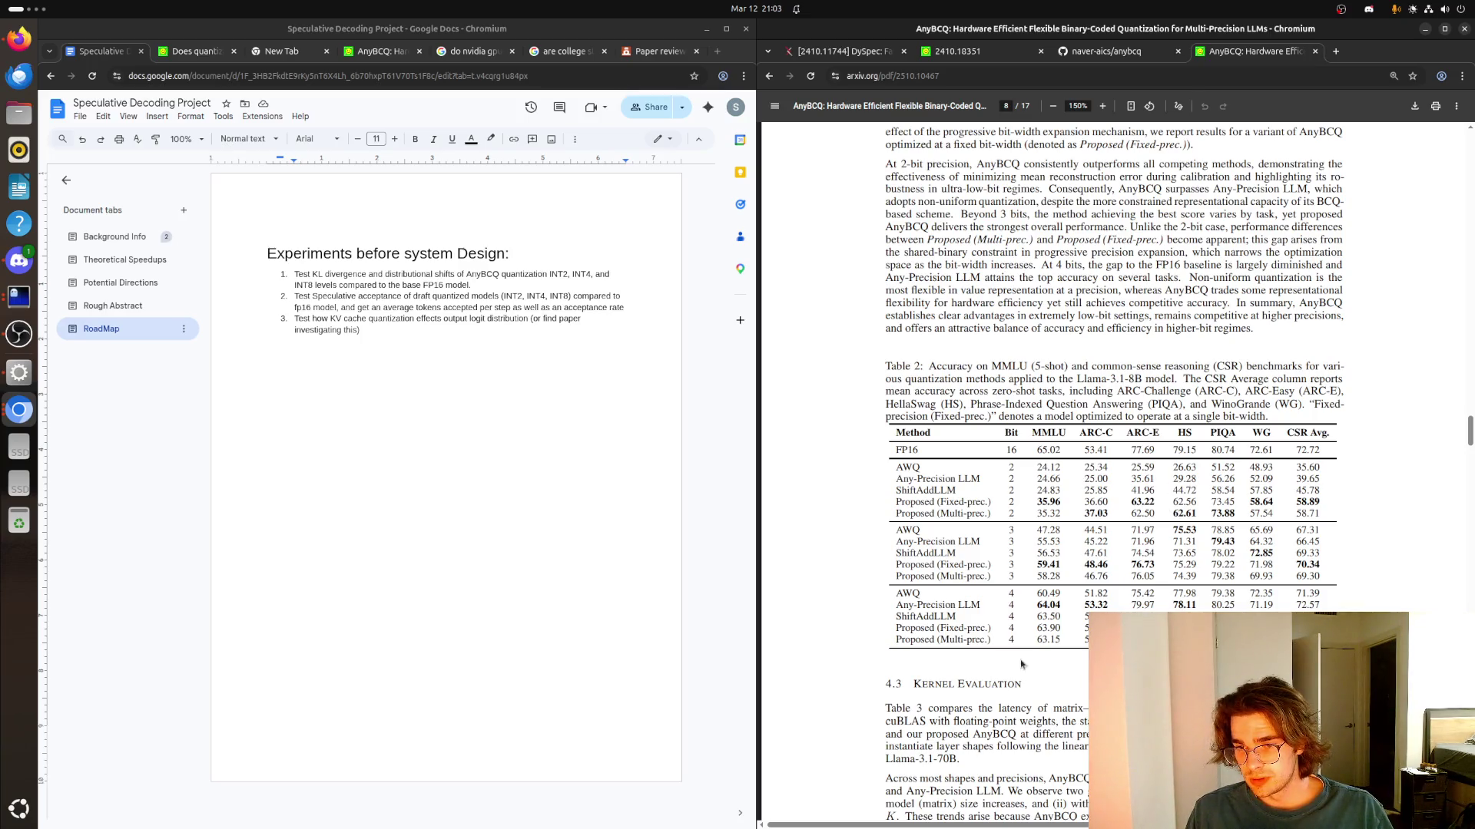
drag(1039, 628, 1095, 641)
click(1095, 640)
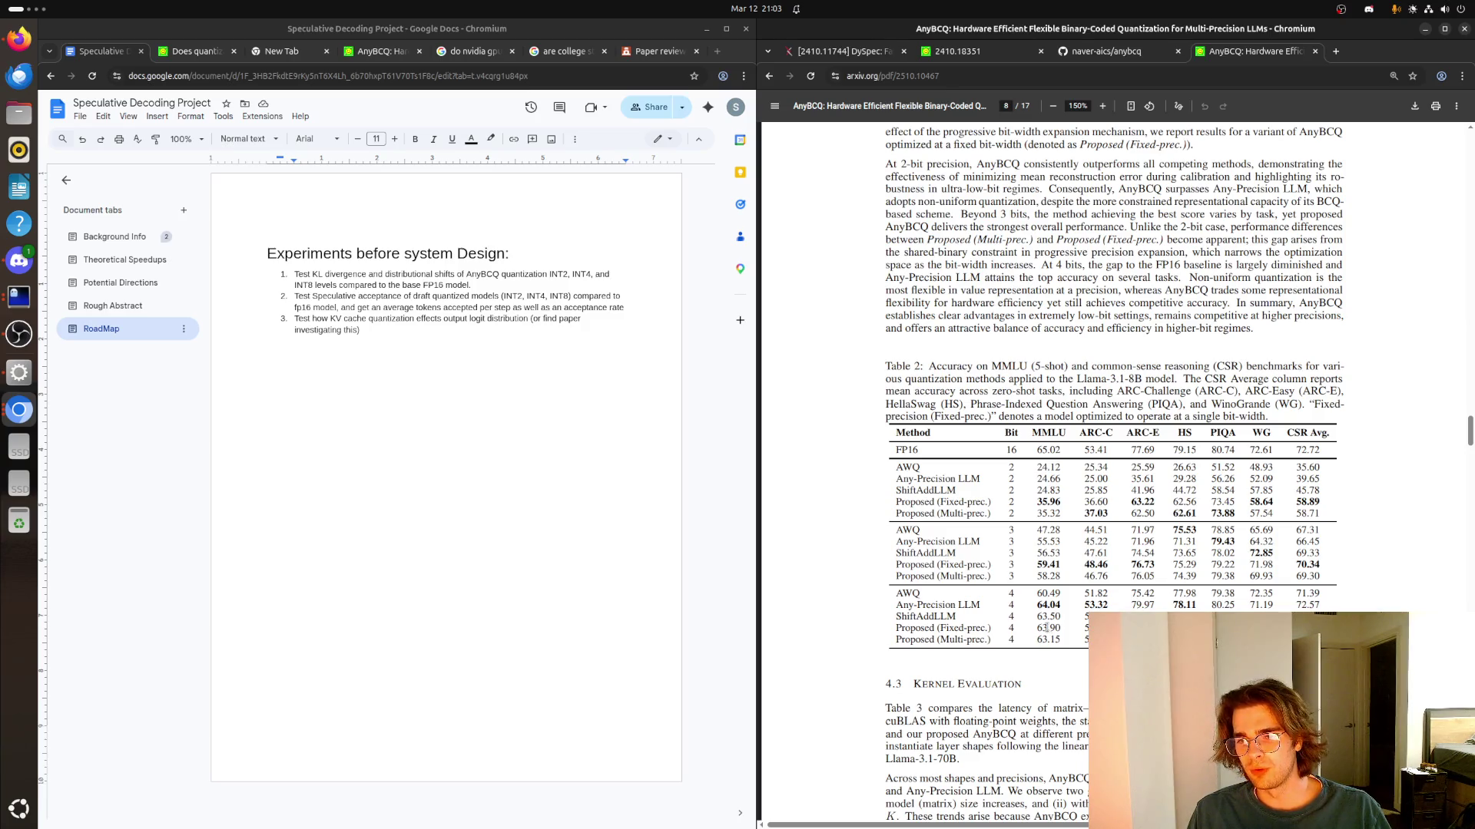
drag(1060, 503, 1031, 504)
click(1029, 503)
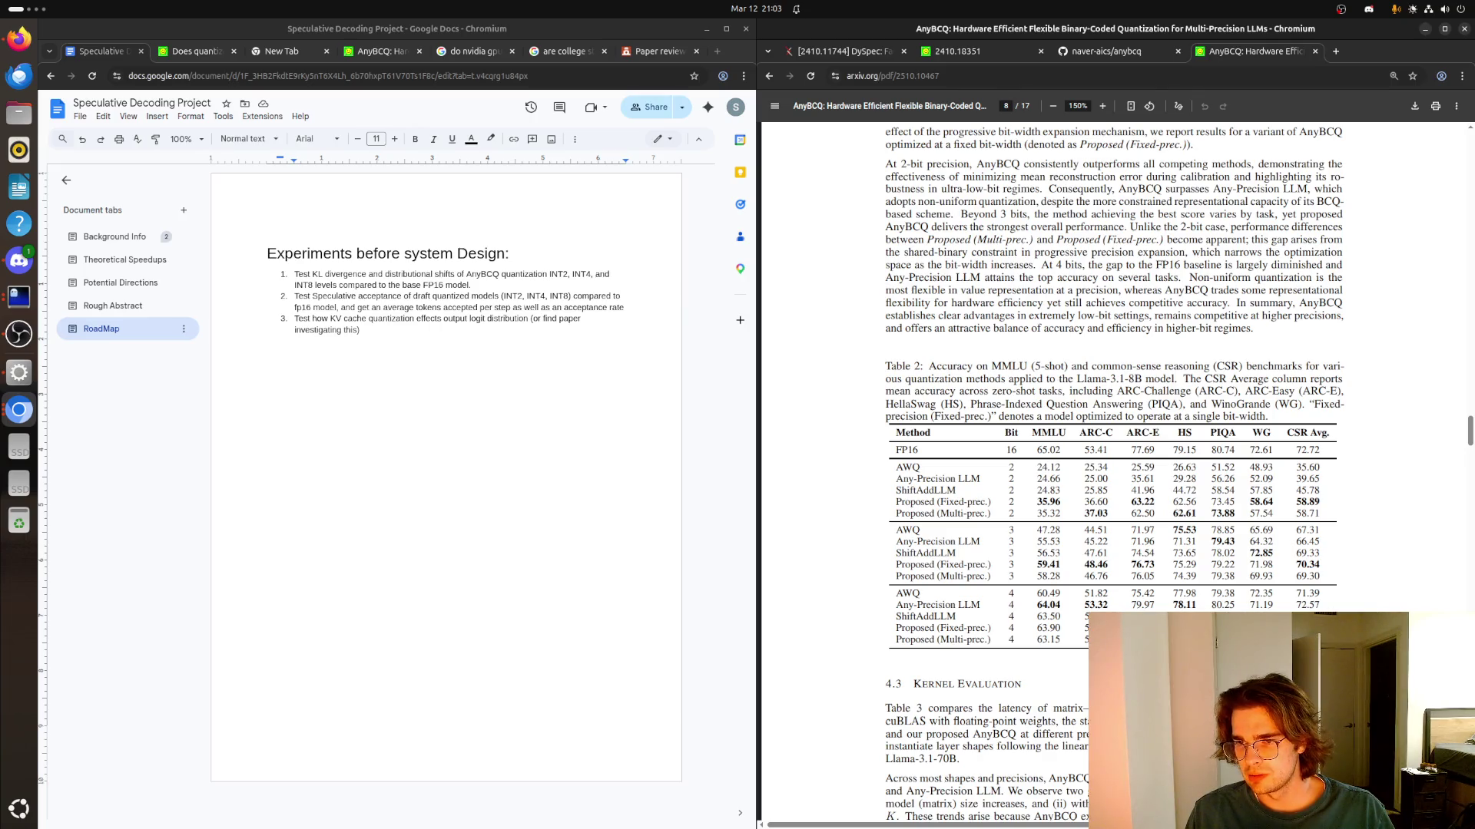
scroll(1116, 461, down, 1)
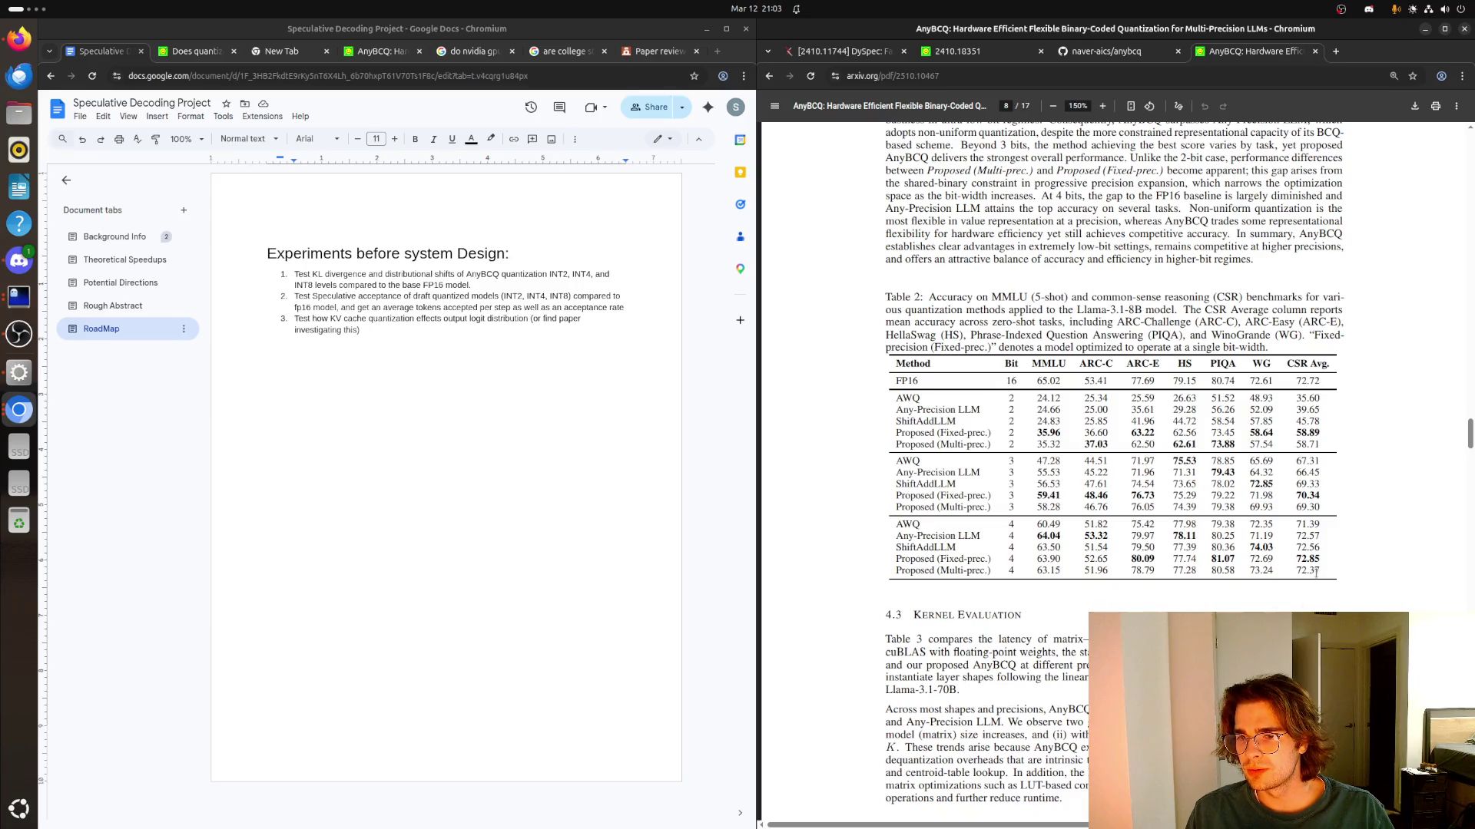
scroll(1314, 572, down, 5)
scroll(1308, 576, down, 2)
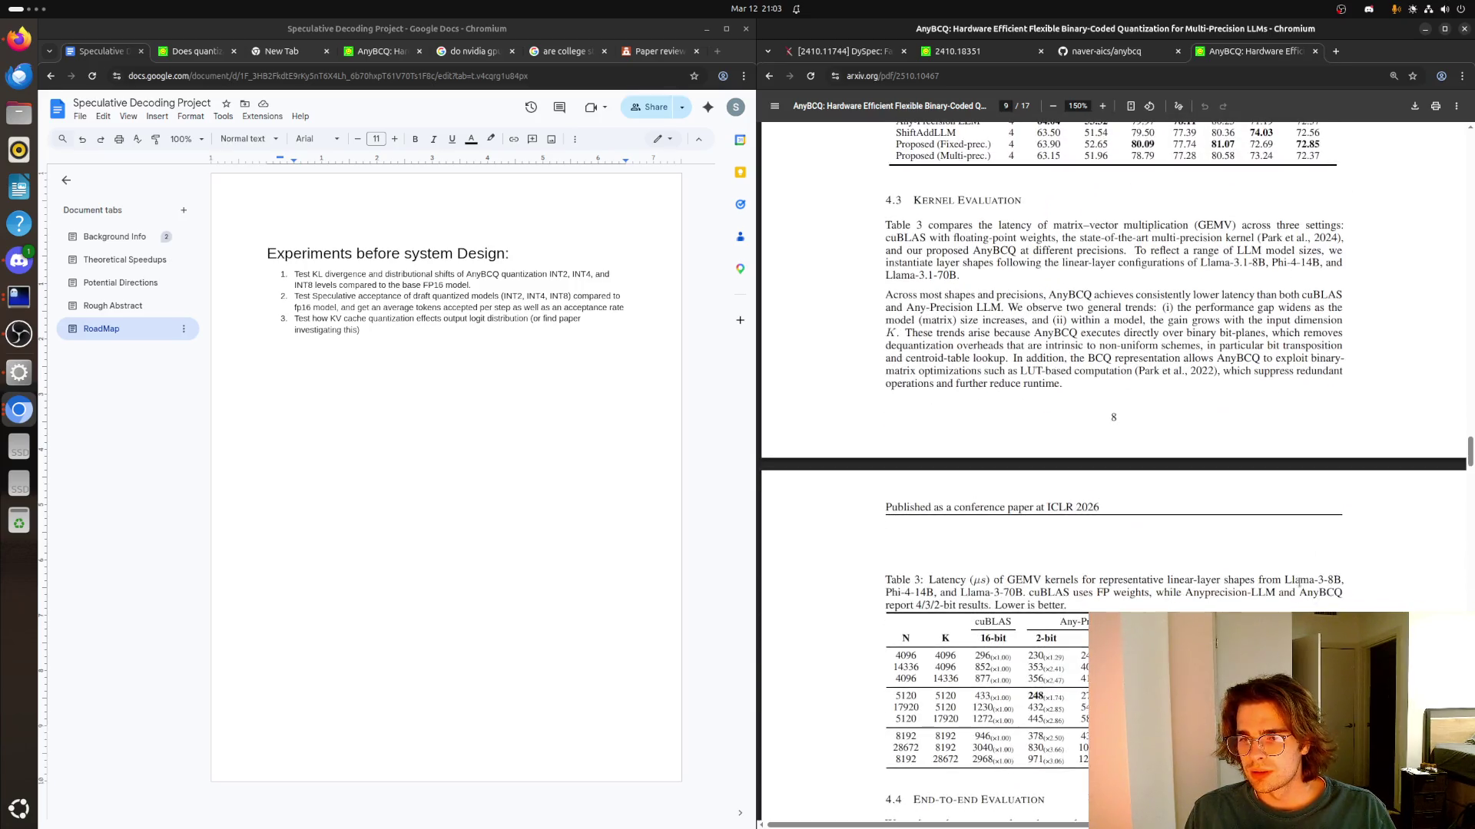
scroll(1300, 583, down, 2)
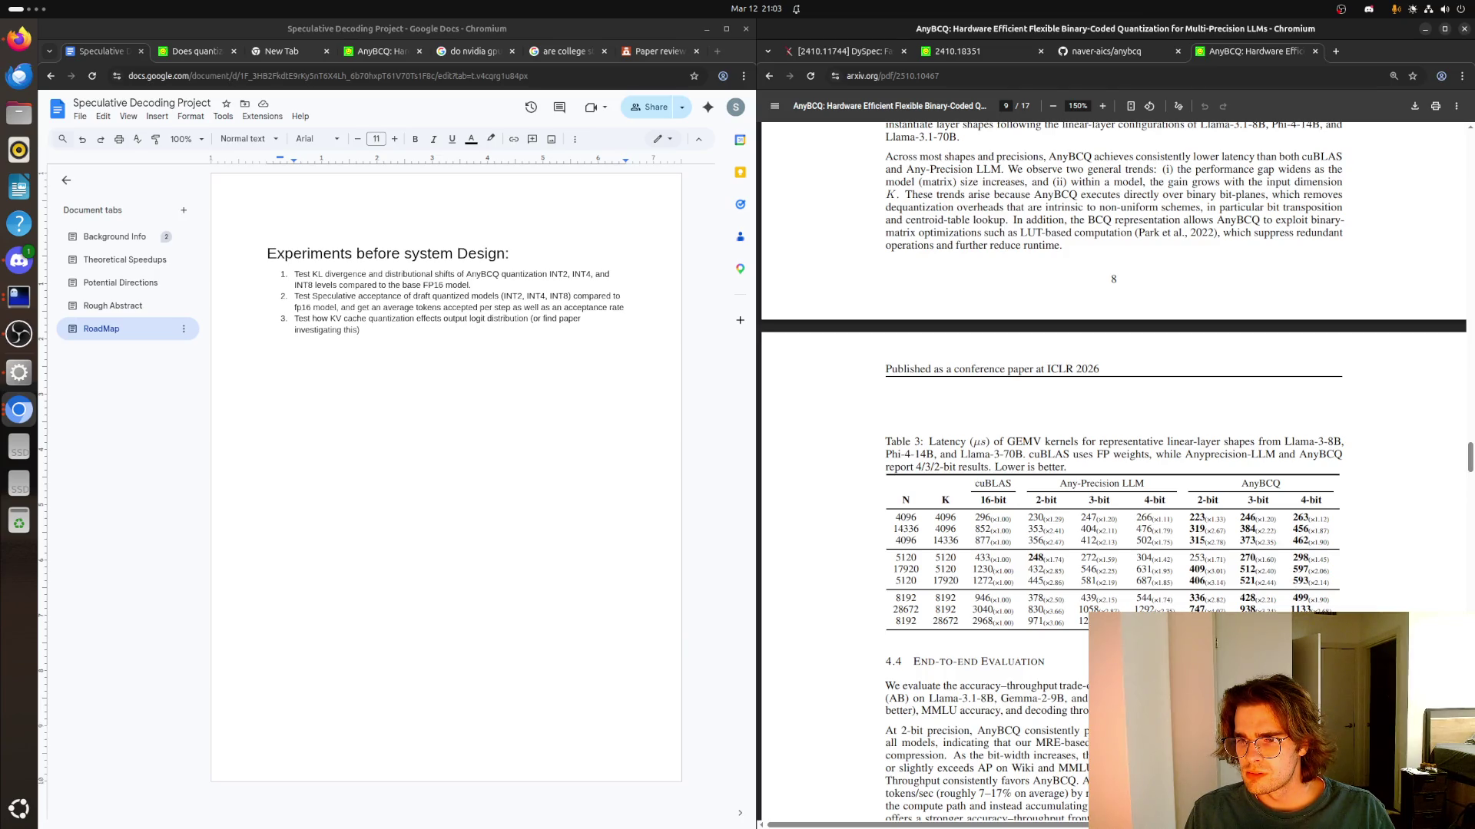
Highlight and release the lower rows and bottom row of Table 3 while moving toward the Case Study section
drag(1371, 622, 1281, 542)
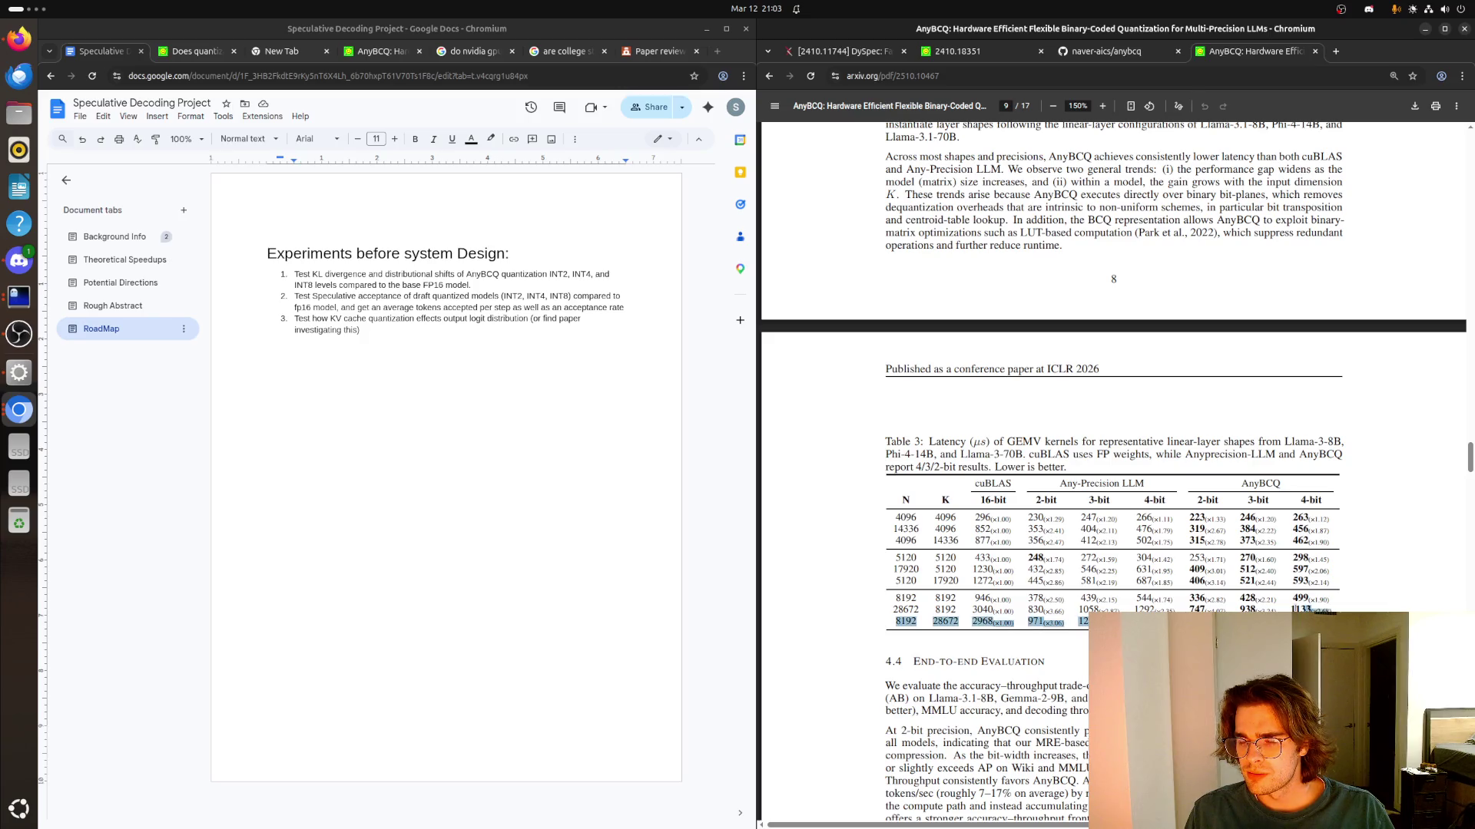
click(1300, 576)
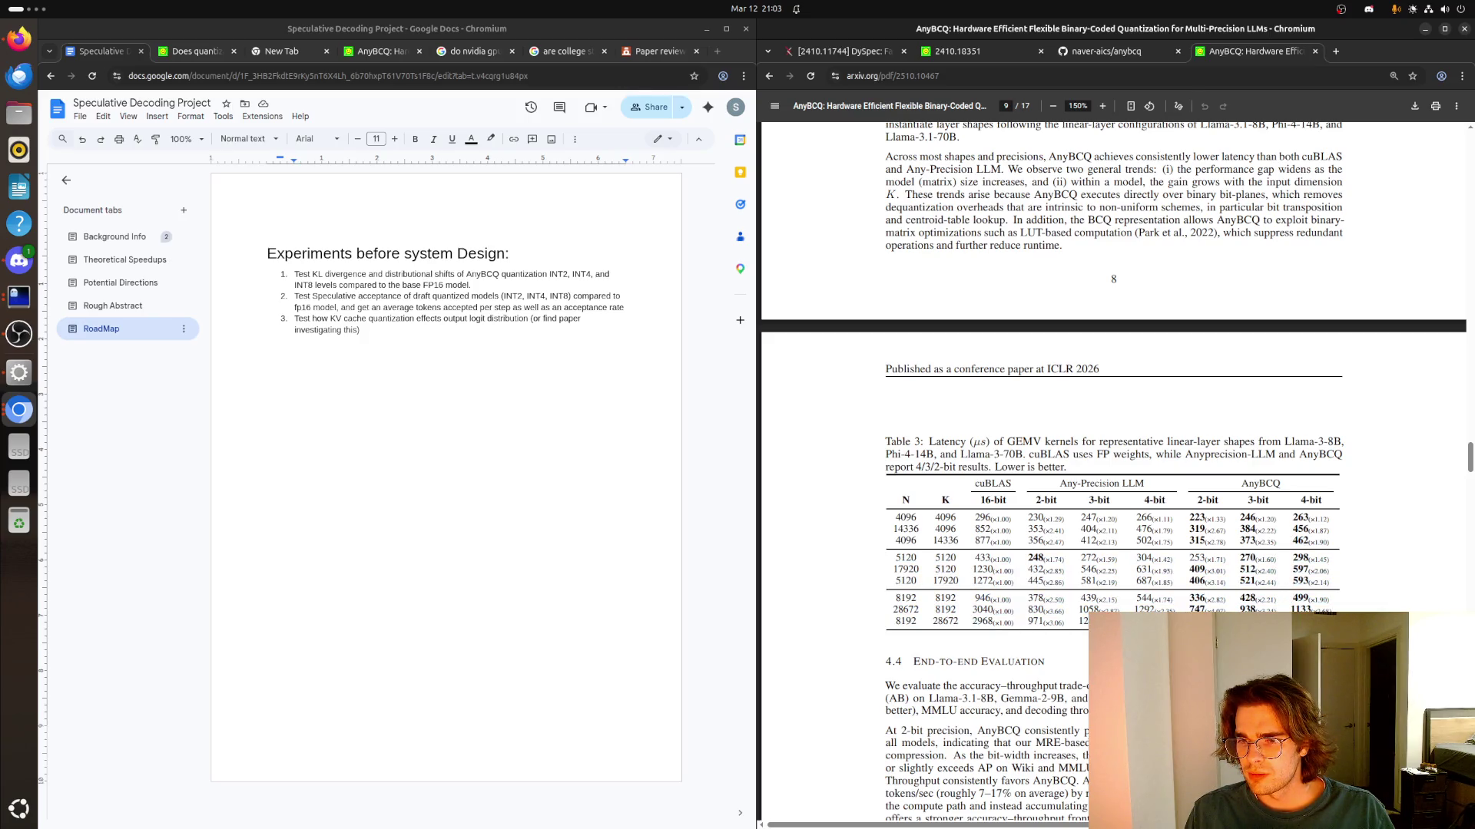
drag(895, 621, 1153, 622)
click(1056, 605)
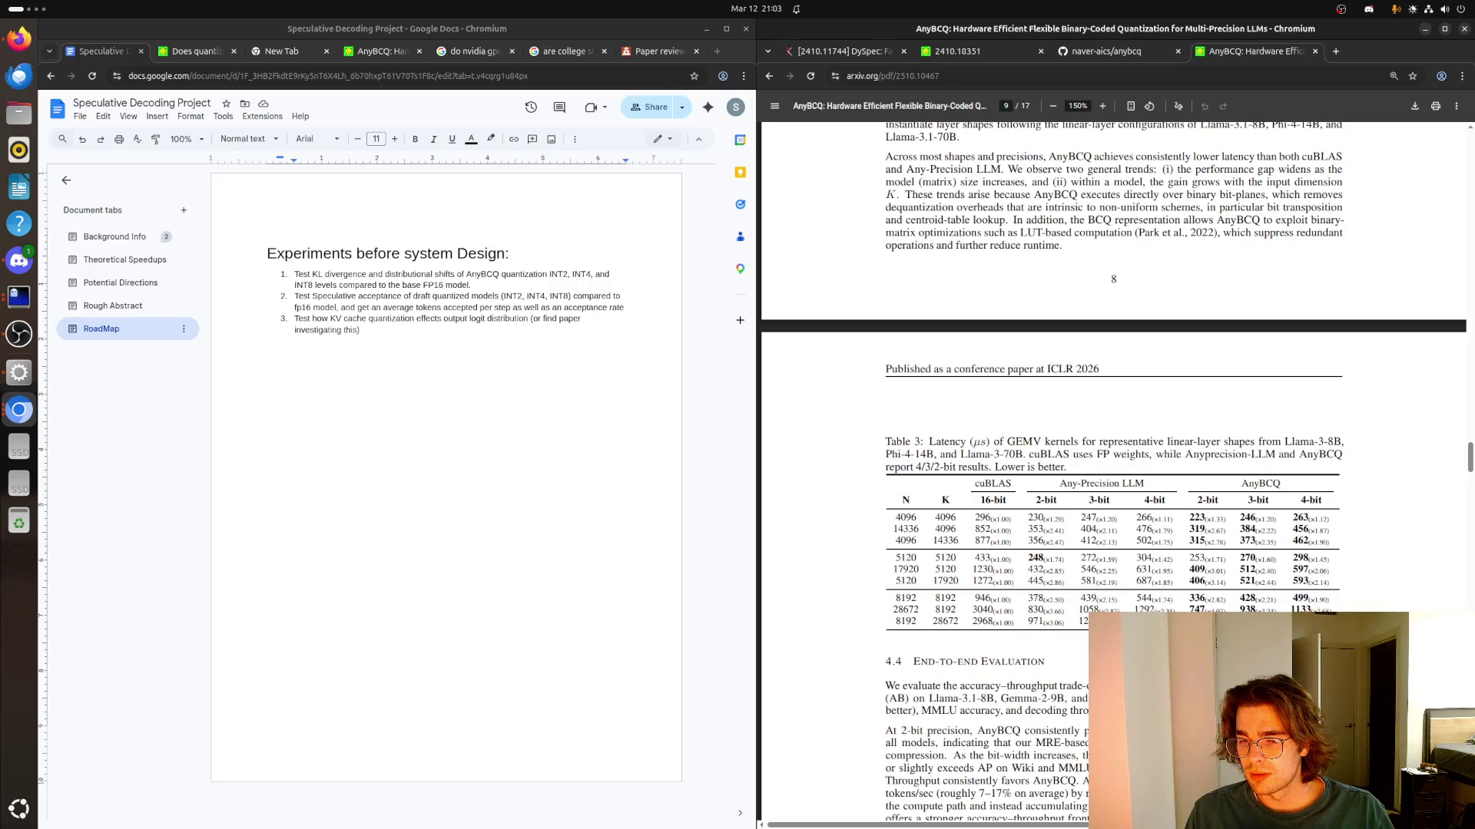
scroll(1044, 620, down, 5)
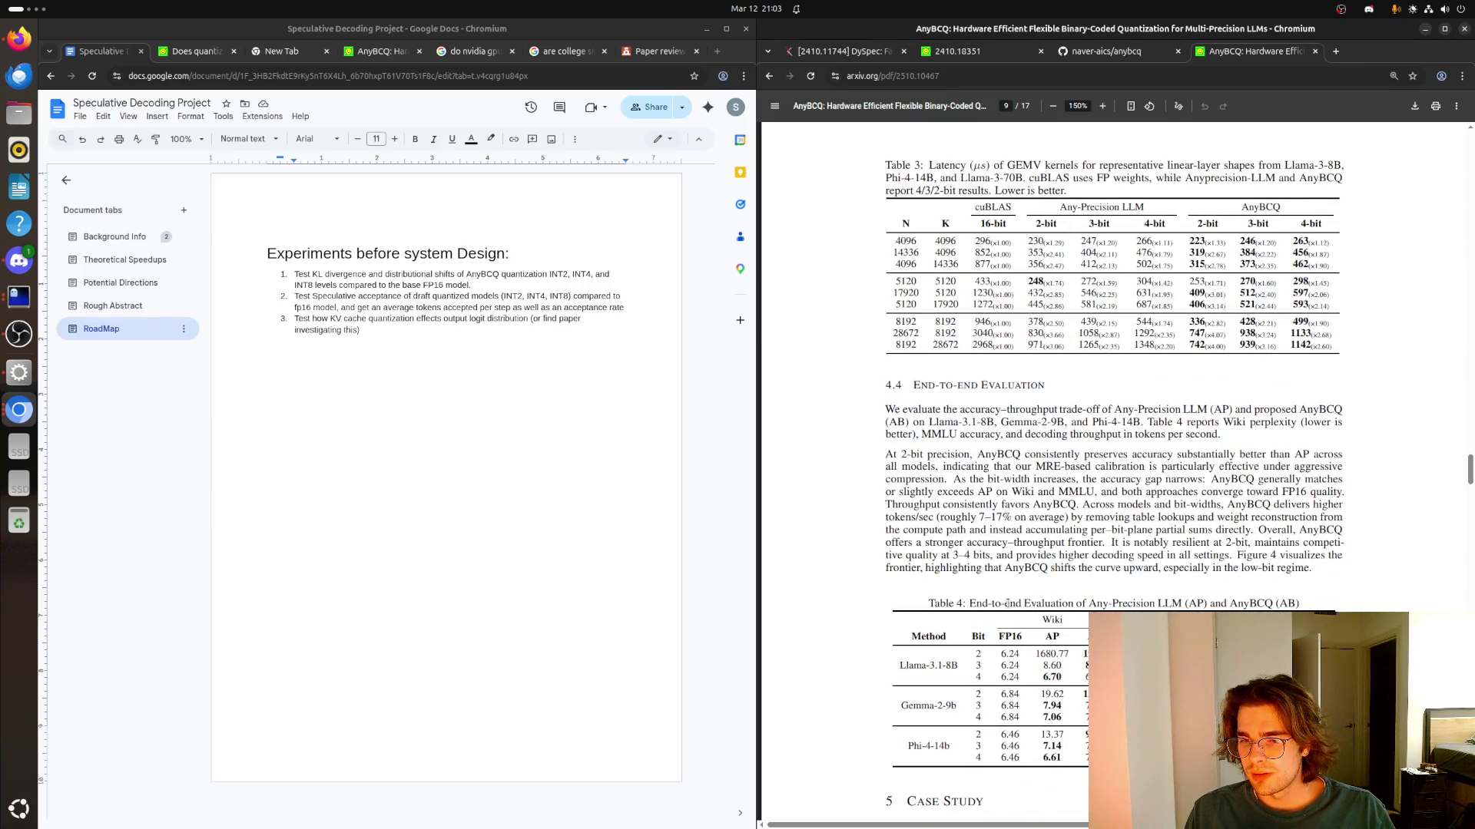
scroll(1009, 604, down, 3)
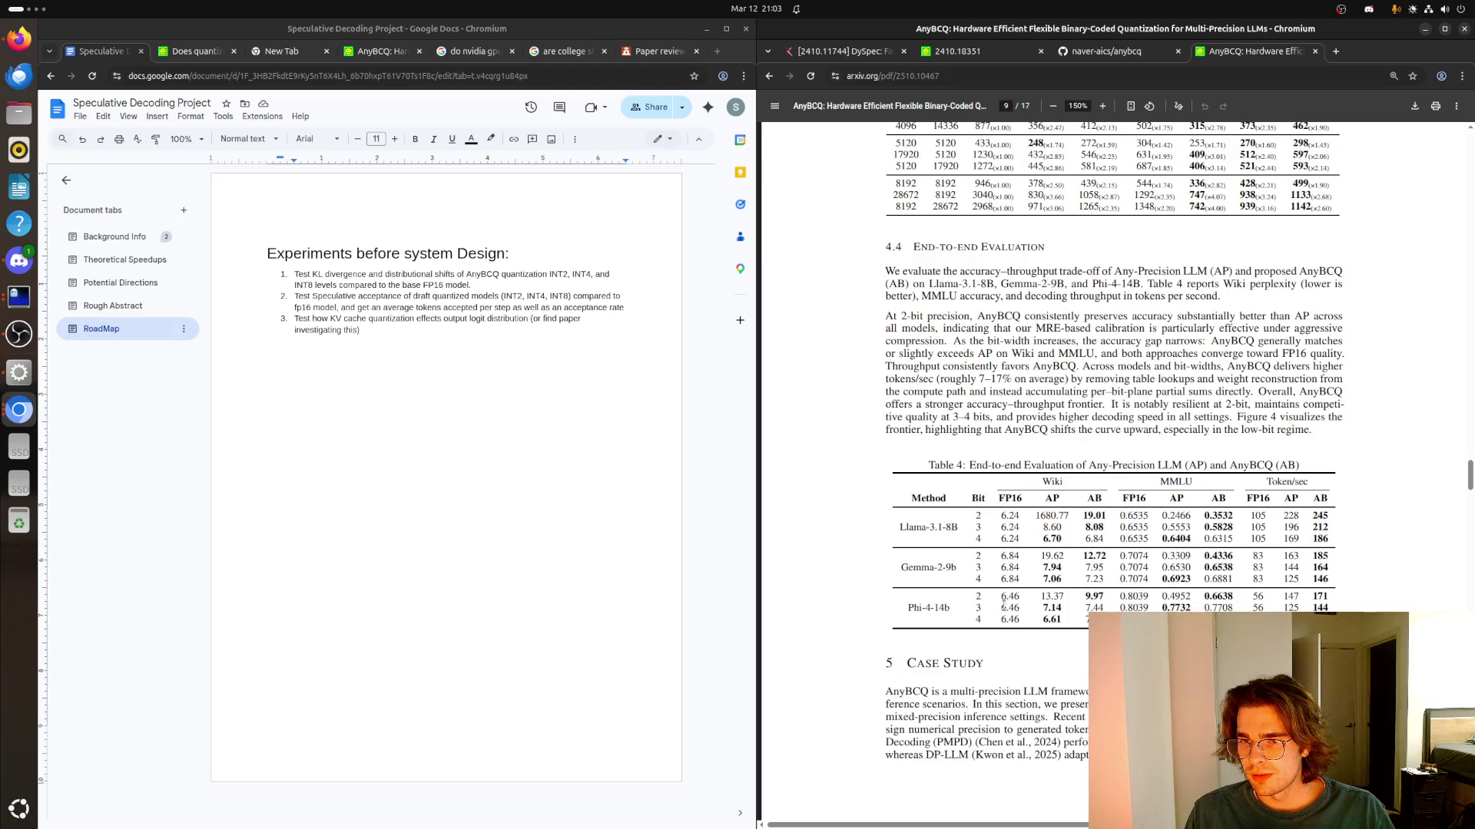
scroll(1009, 604, down, 4)
scroll(1008, 604, down, 1)
scroll(1007, 604, down, 3)
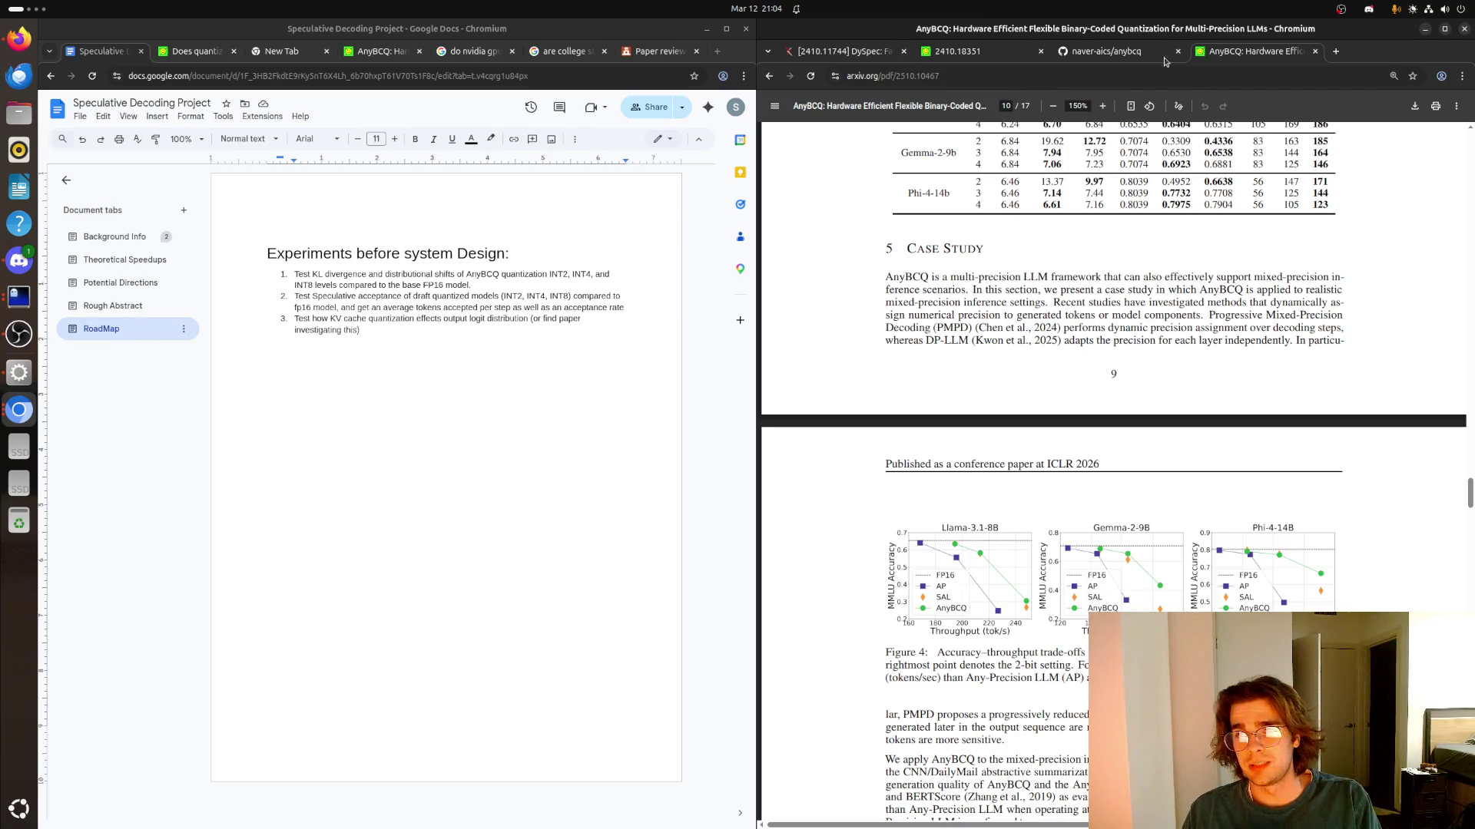
key(ctrl+shift+Tab)
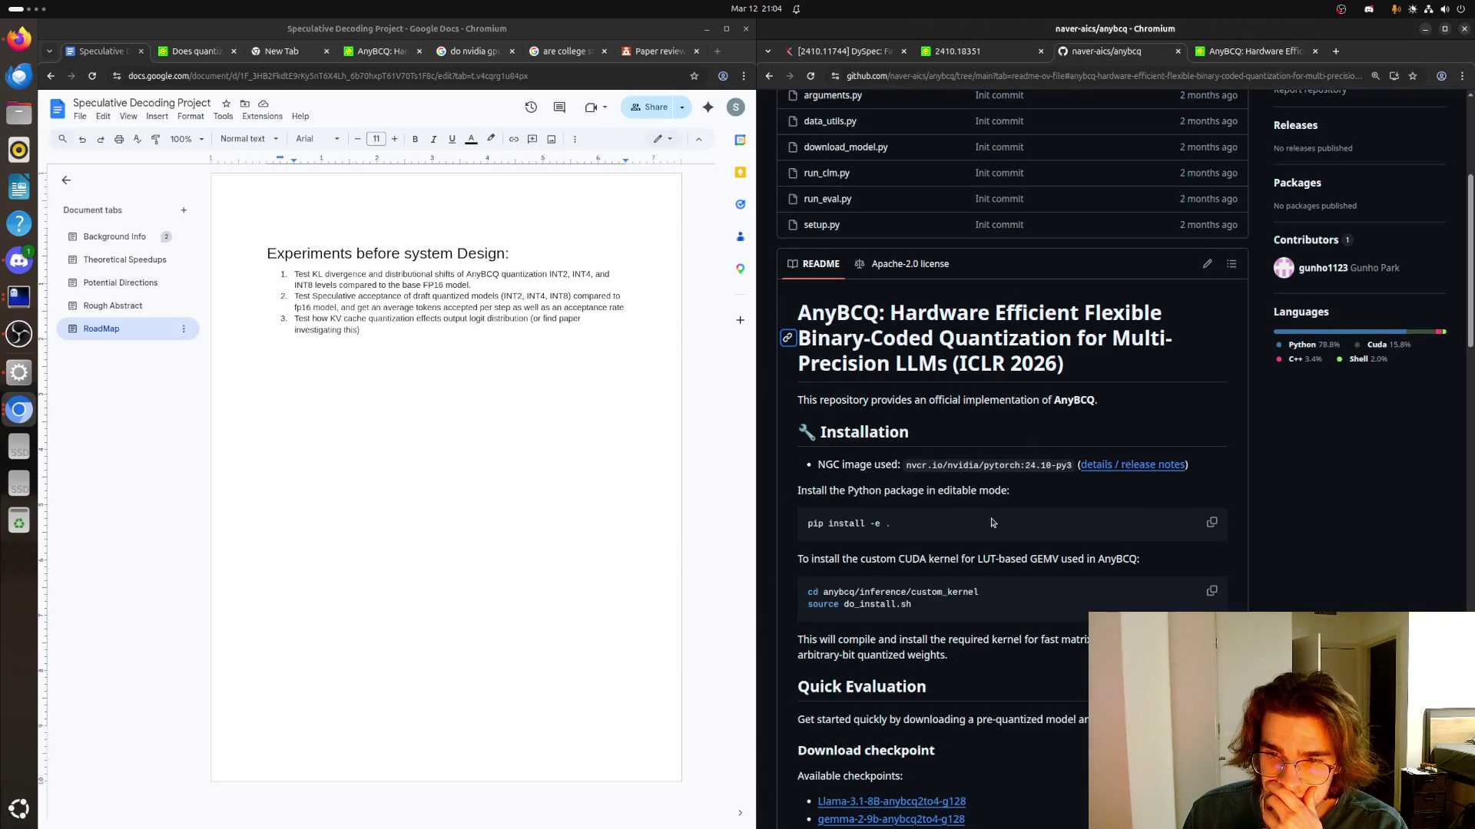
scroll(991, 523, up, 1)
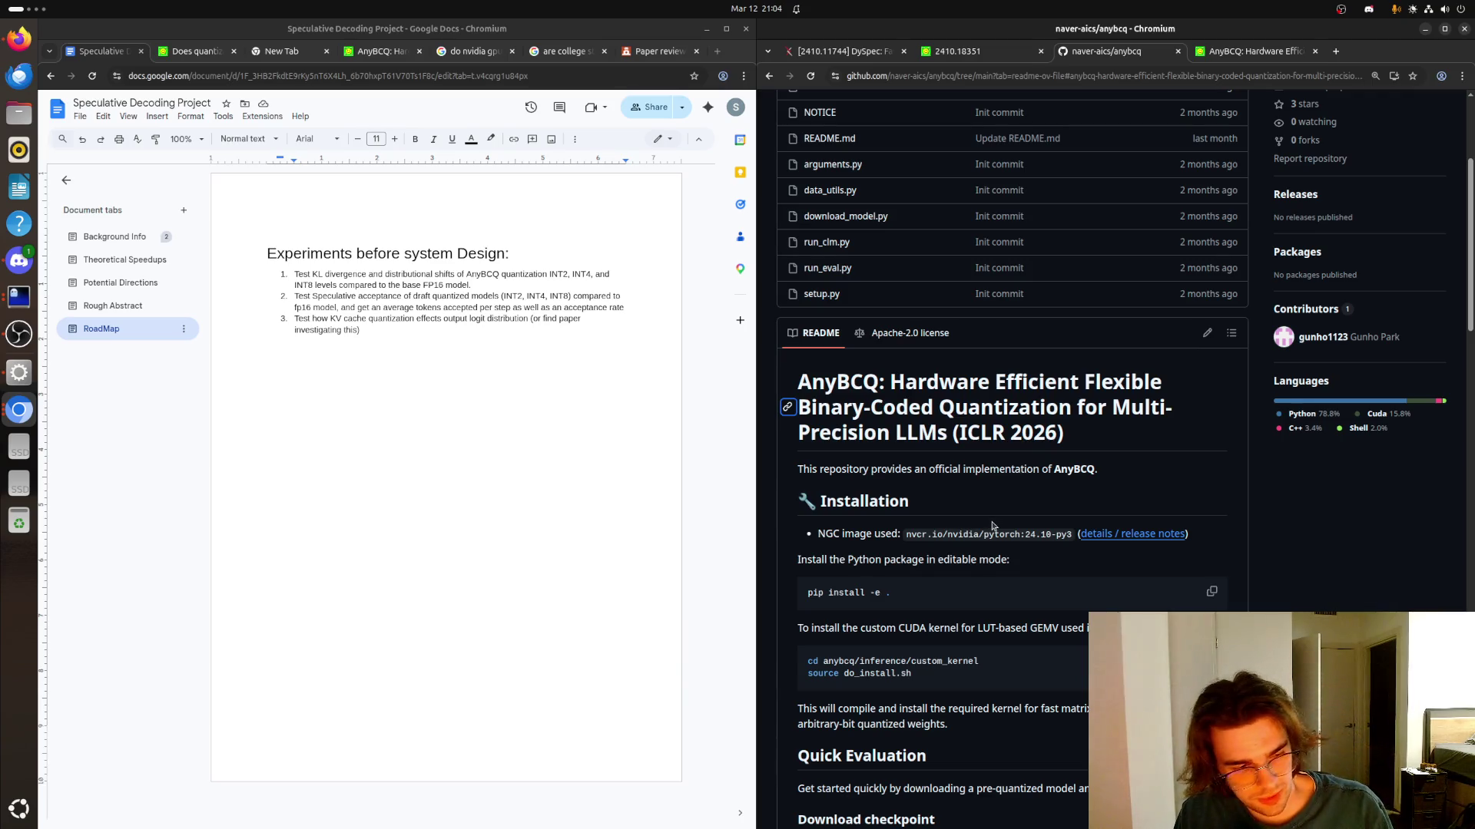
key(super)
key(super)
key(super)
key(super)
key(super)
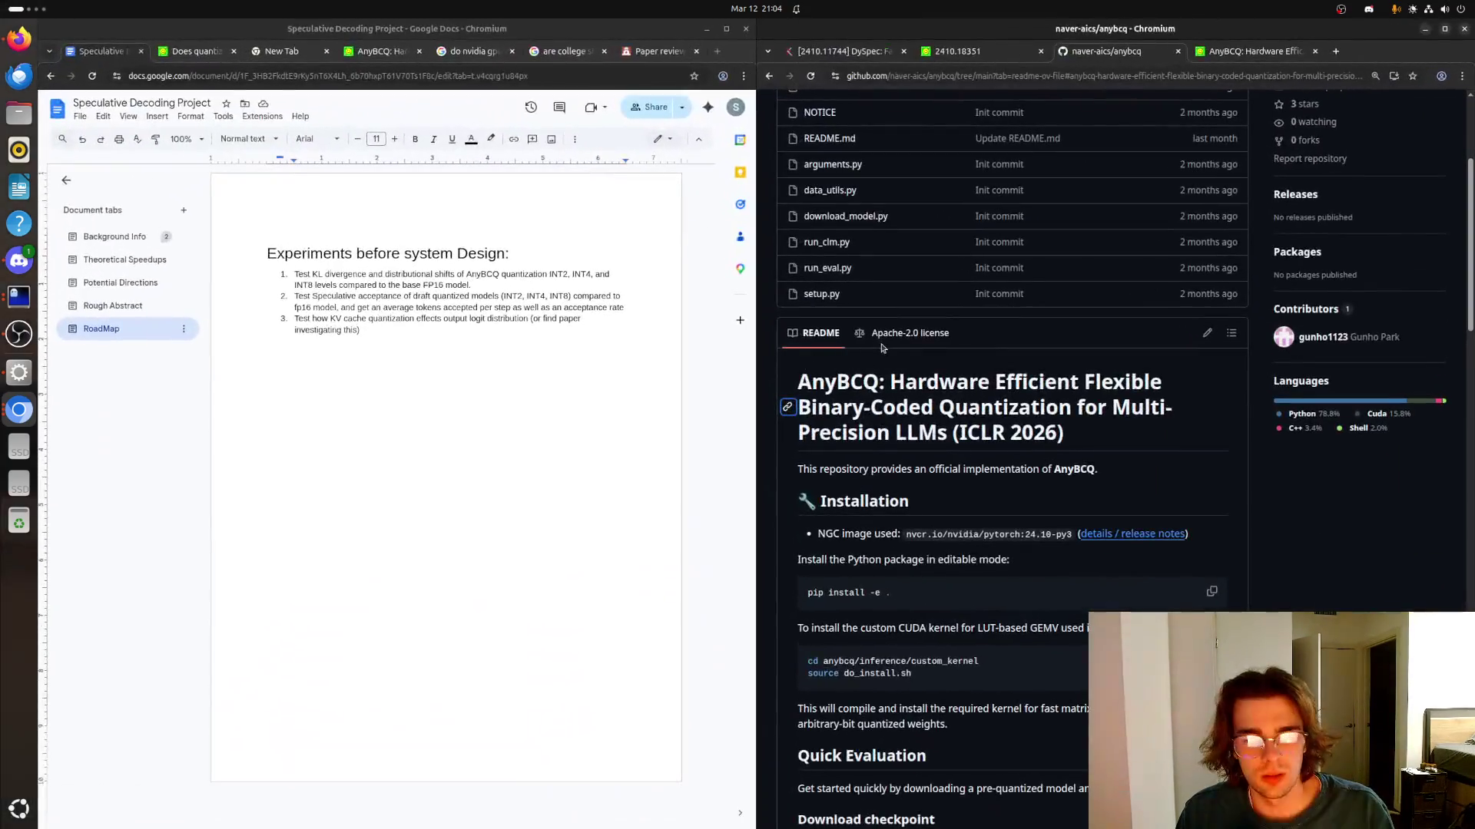
key(ctrl+alt+t)
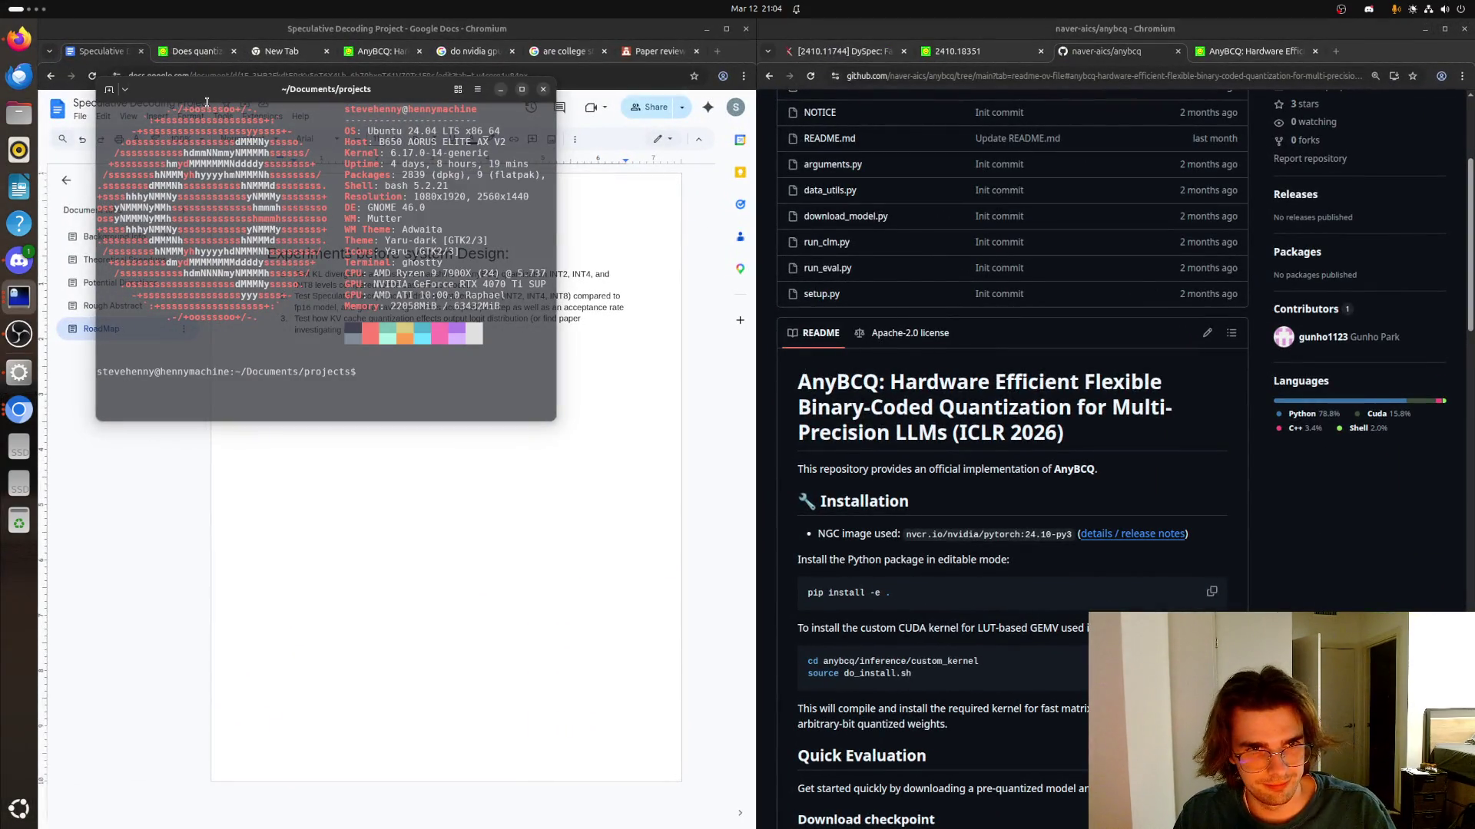
key(ctrl+d)
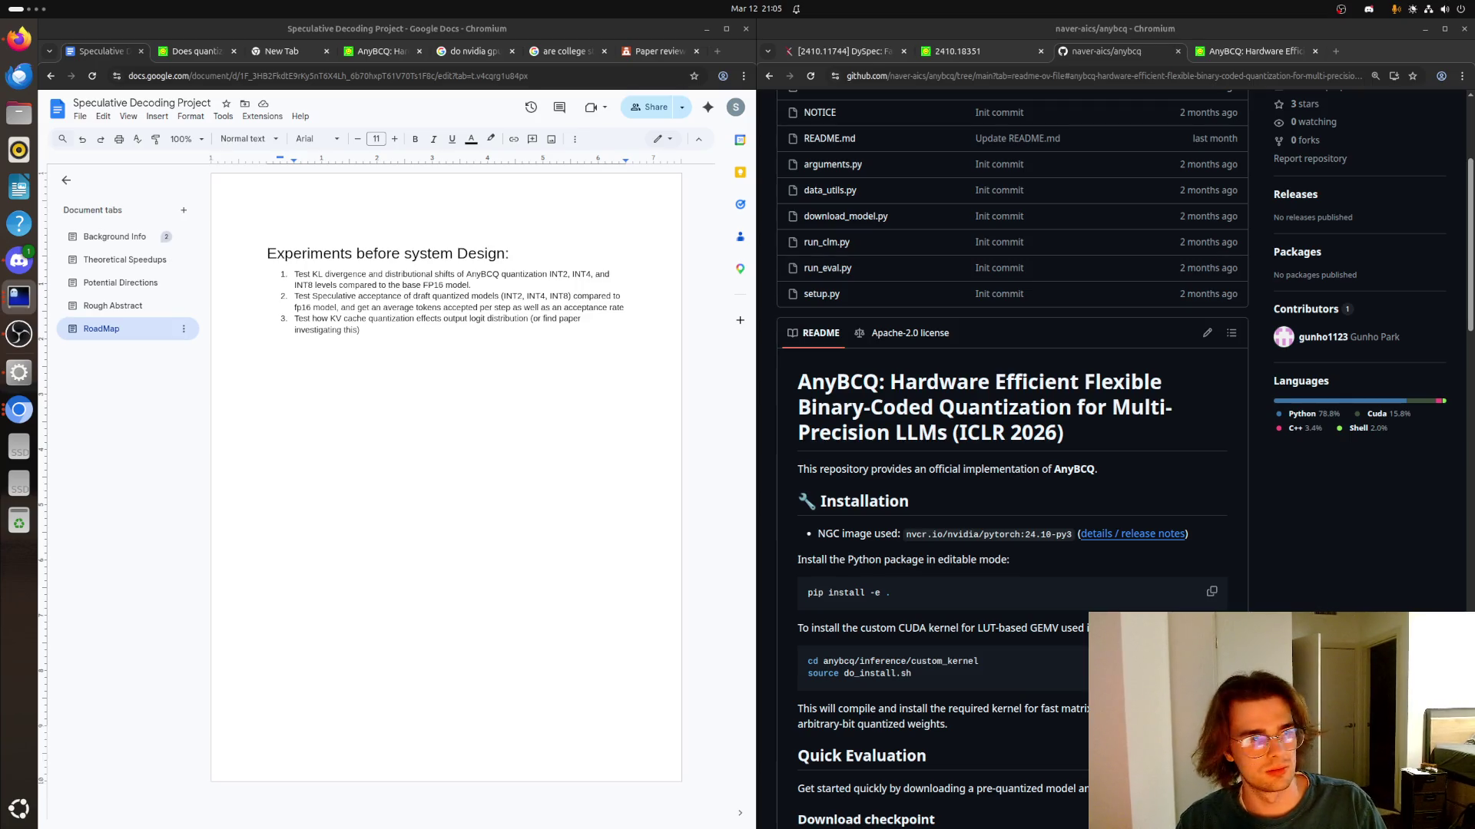
scroll(1037, 294, up, 3)
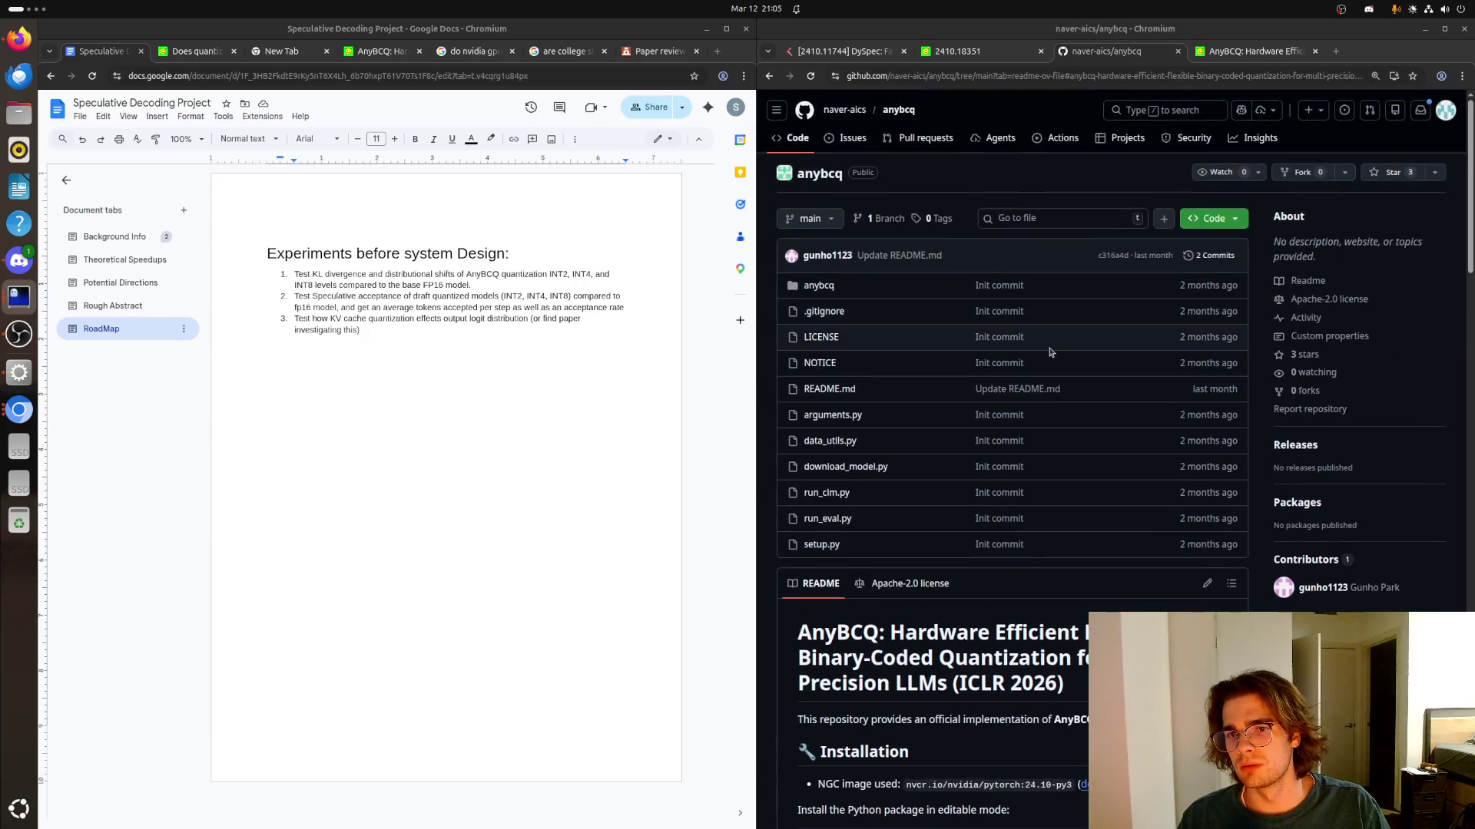
Check the anybcq repo's Tags and Releases, then copy its SSH clone address from the Code dropdown
click(1213, 217)
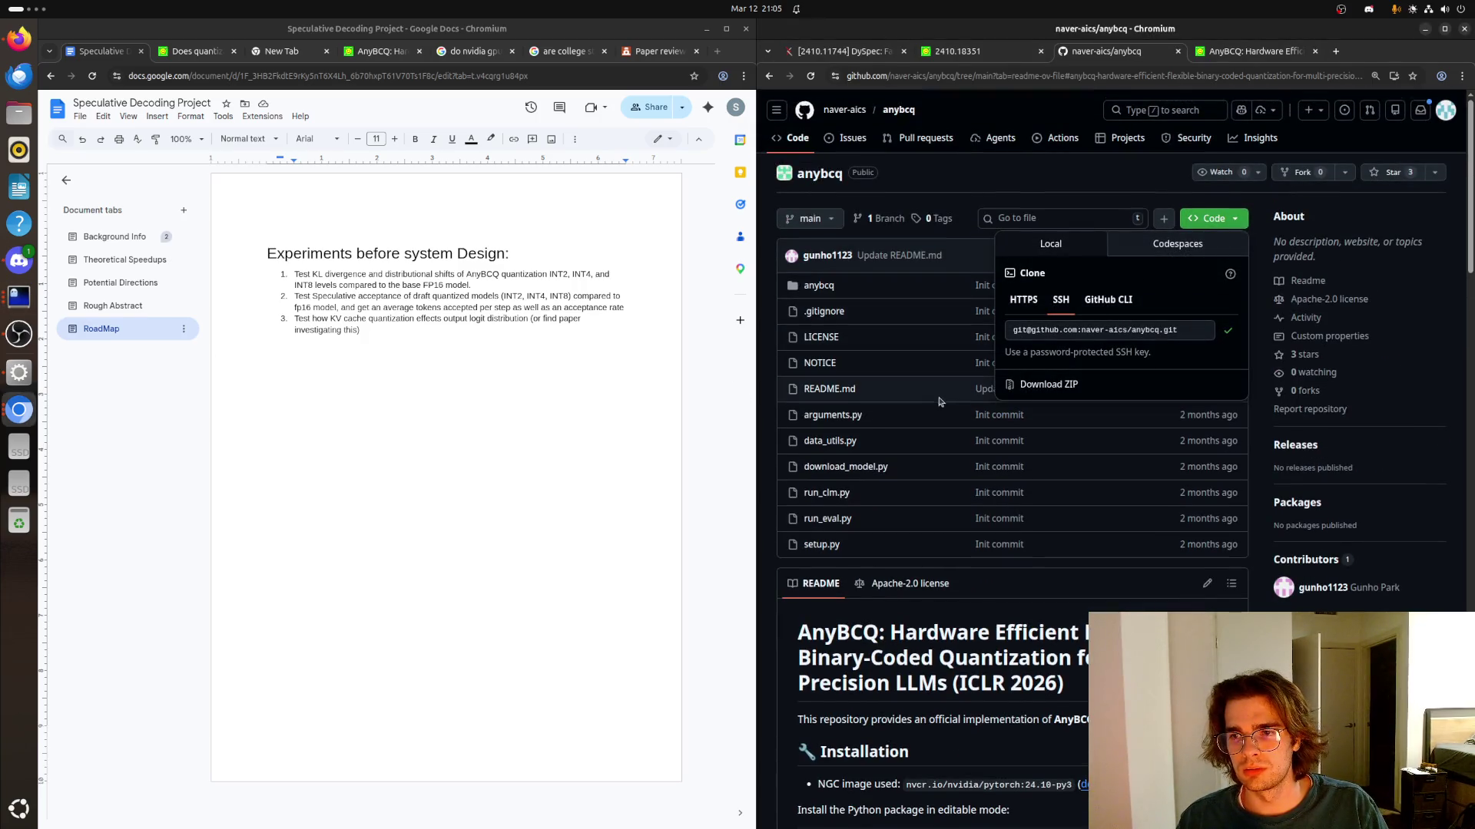
click(934, 218)
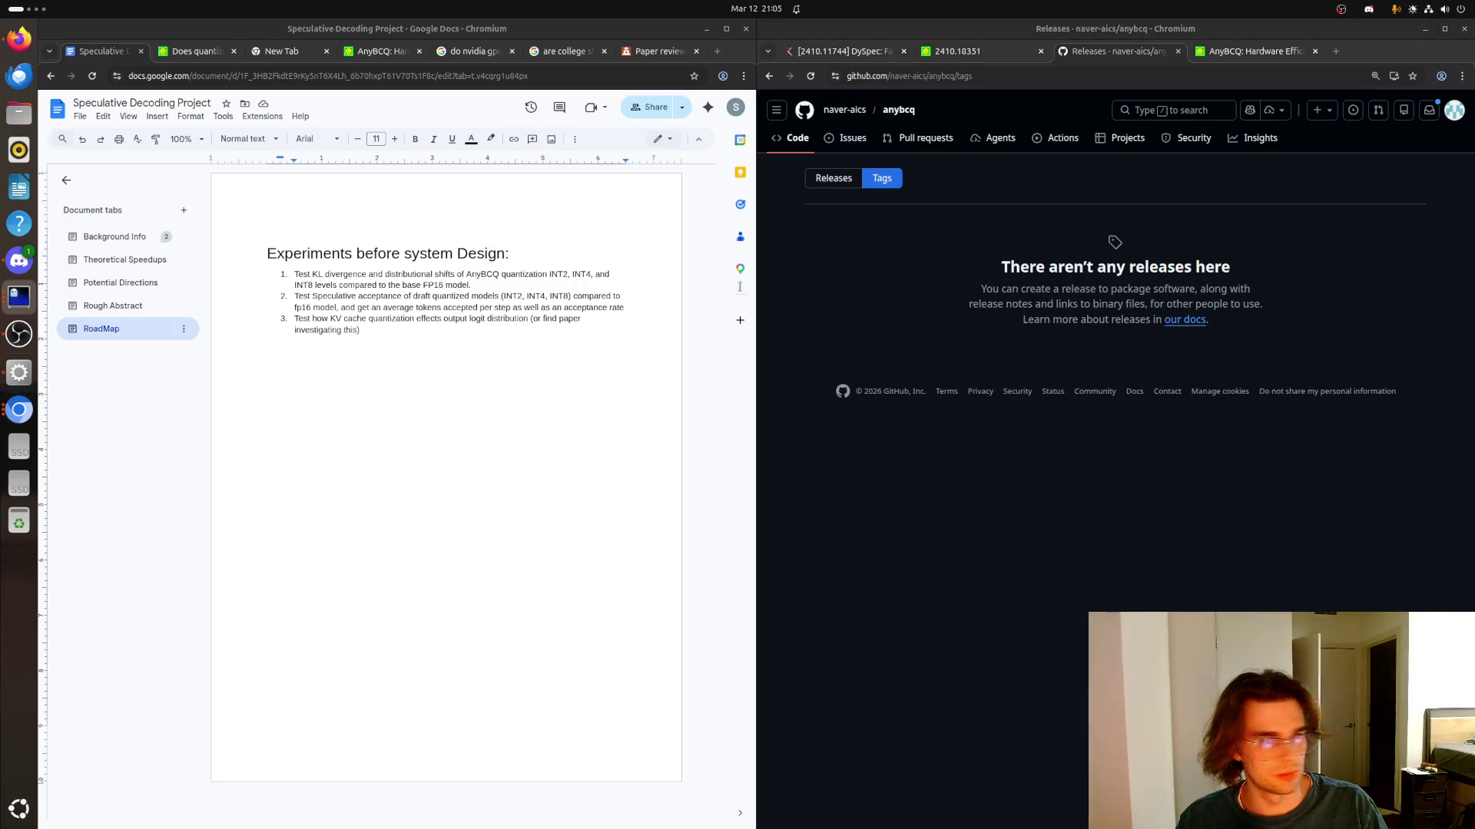
click(833, 177)
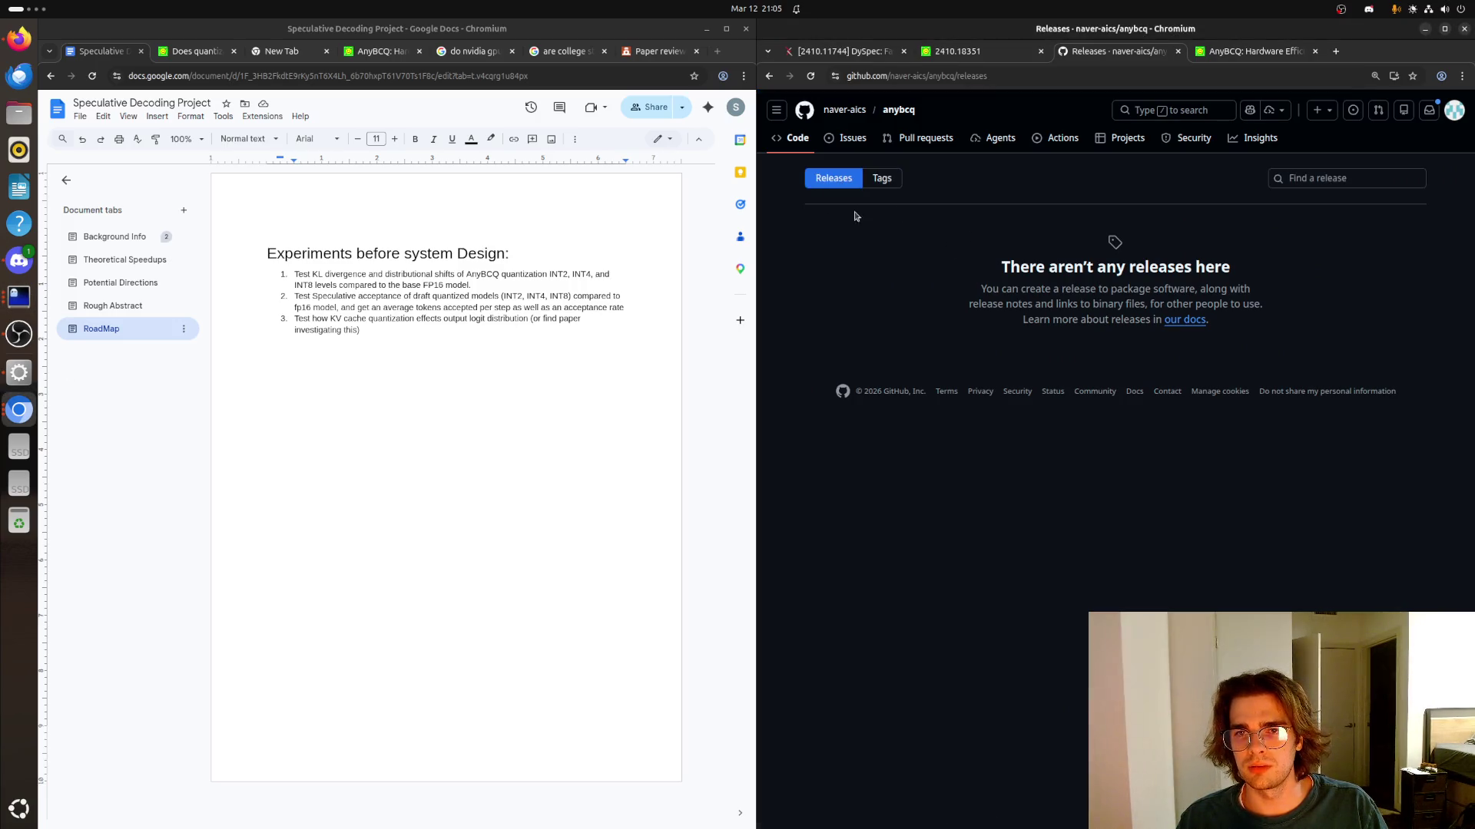
click(780, 144)
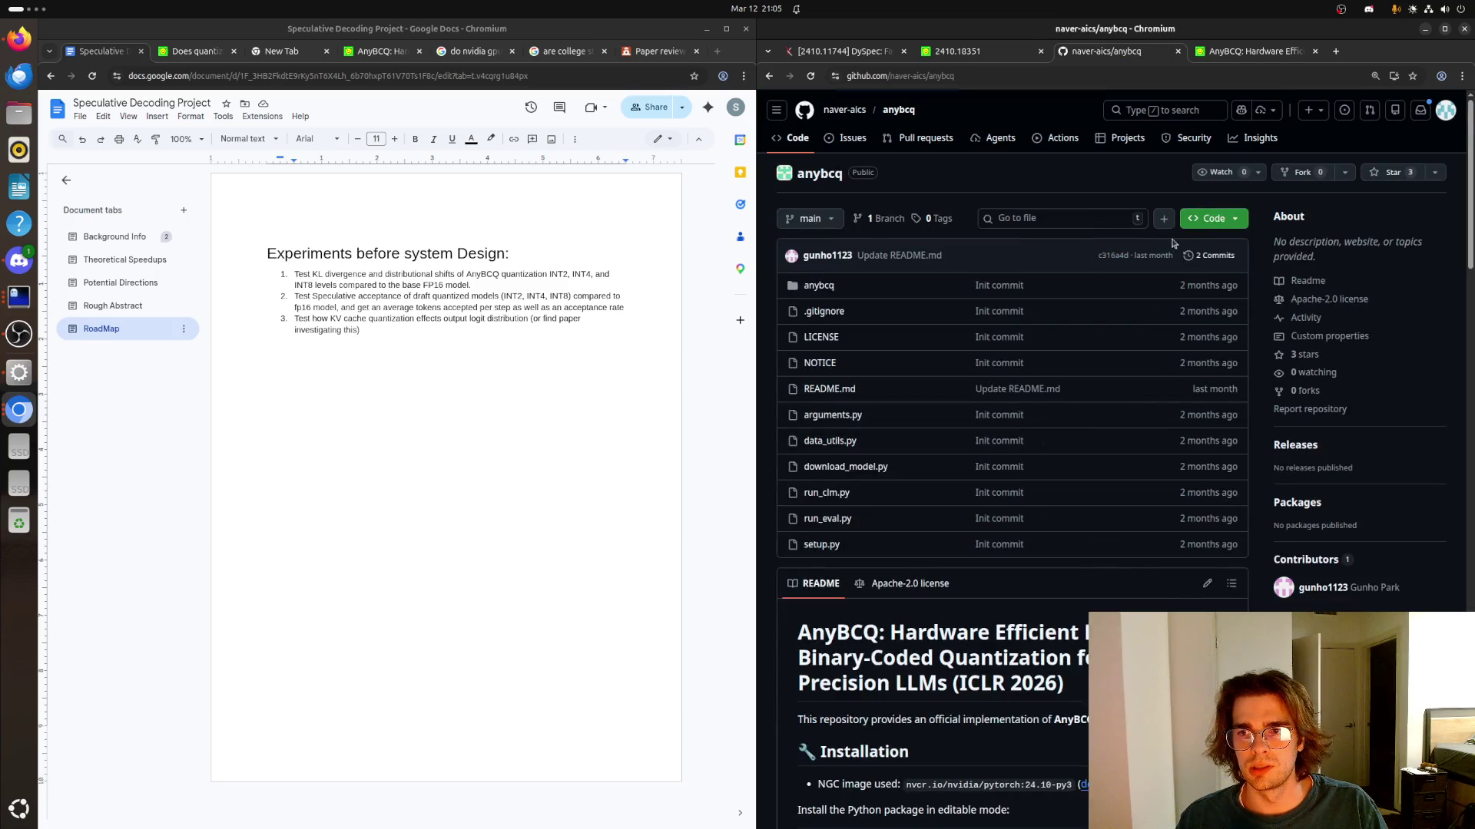
click(1214, 218)
click(1227, 330)
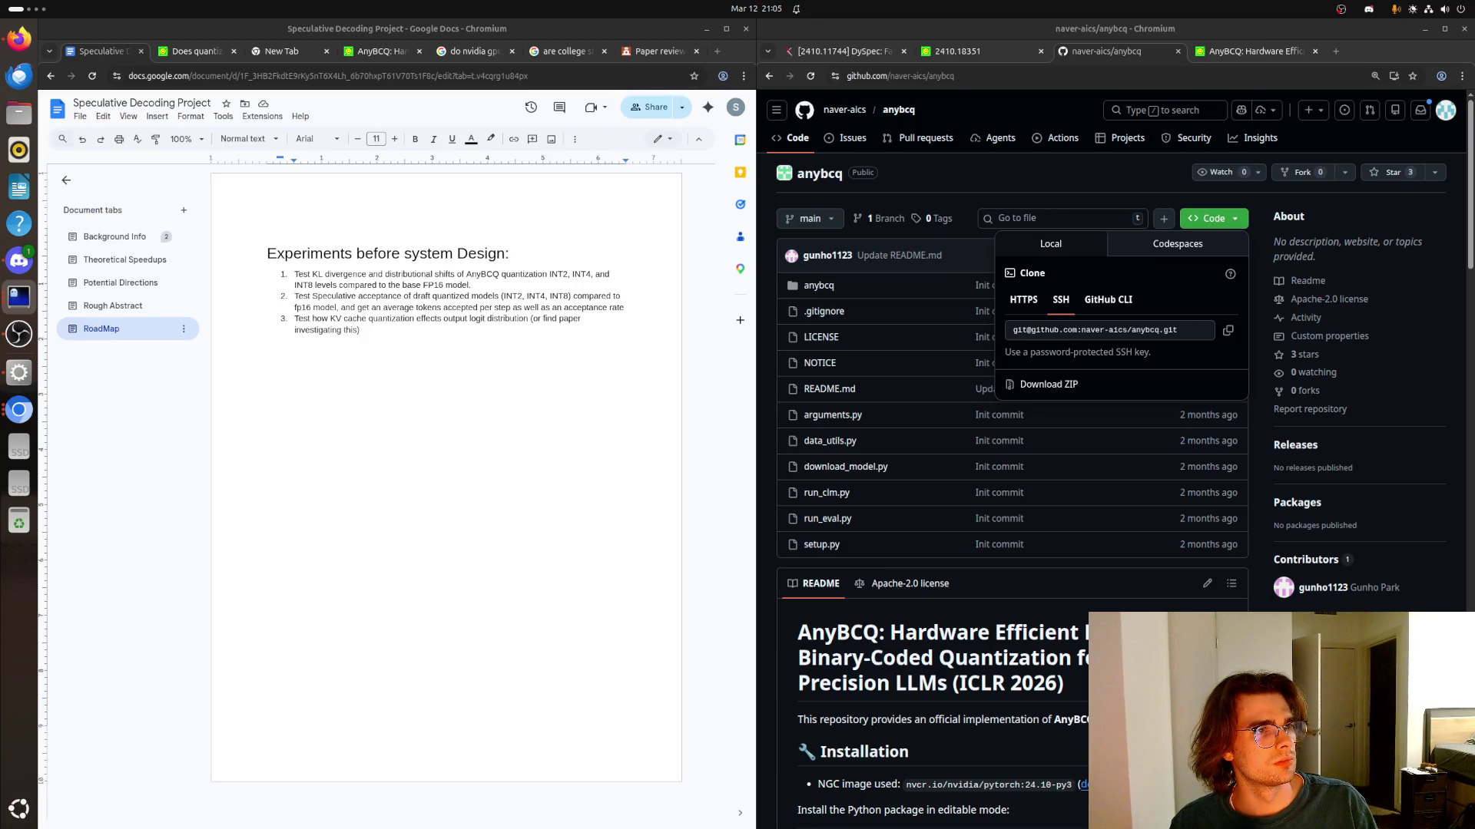
Glance at the roadmap and the two paper tabs, then switch workspaces to the full-screen terminal
click(282, 306)
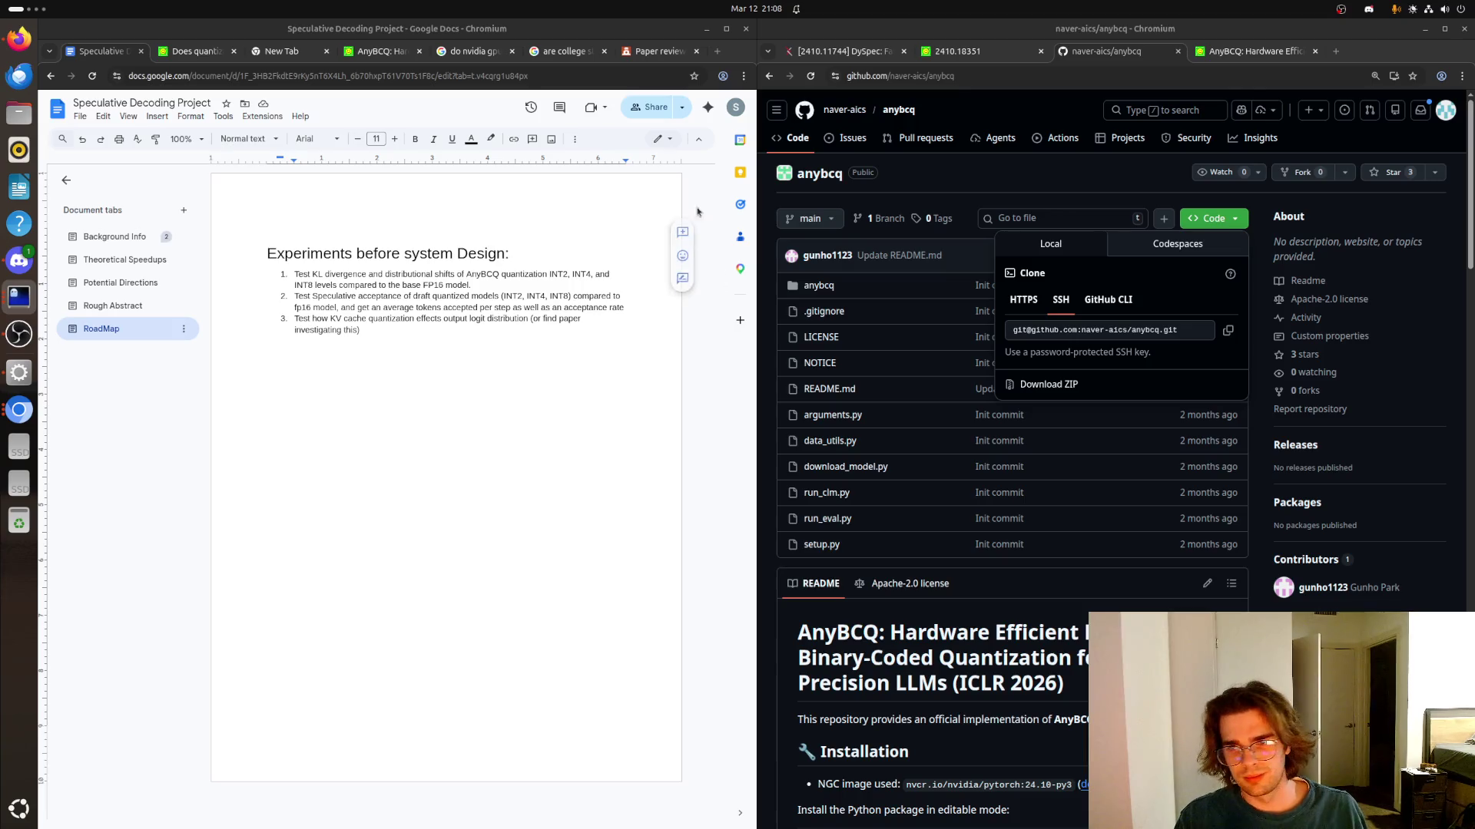
click(959, 202)
click(988, 58)
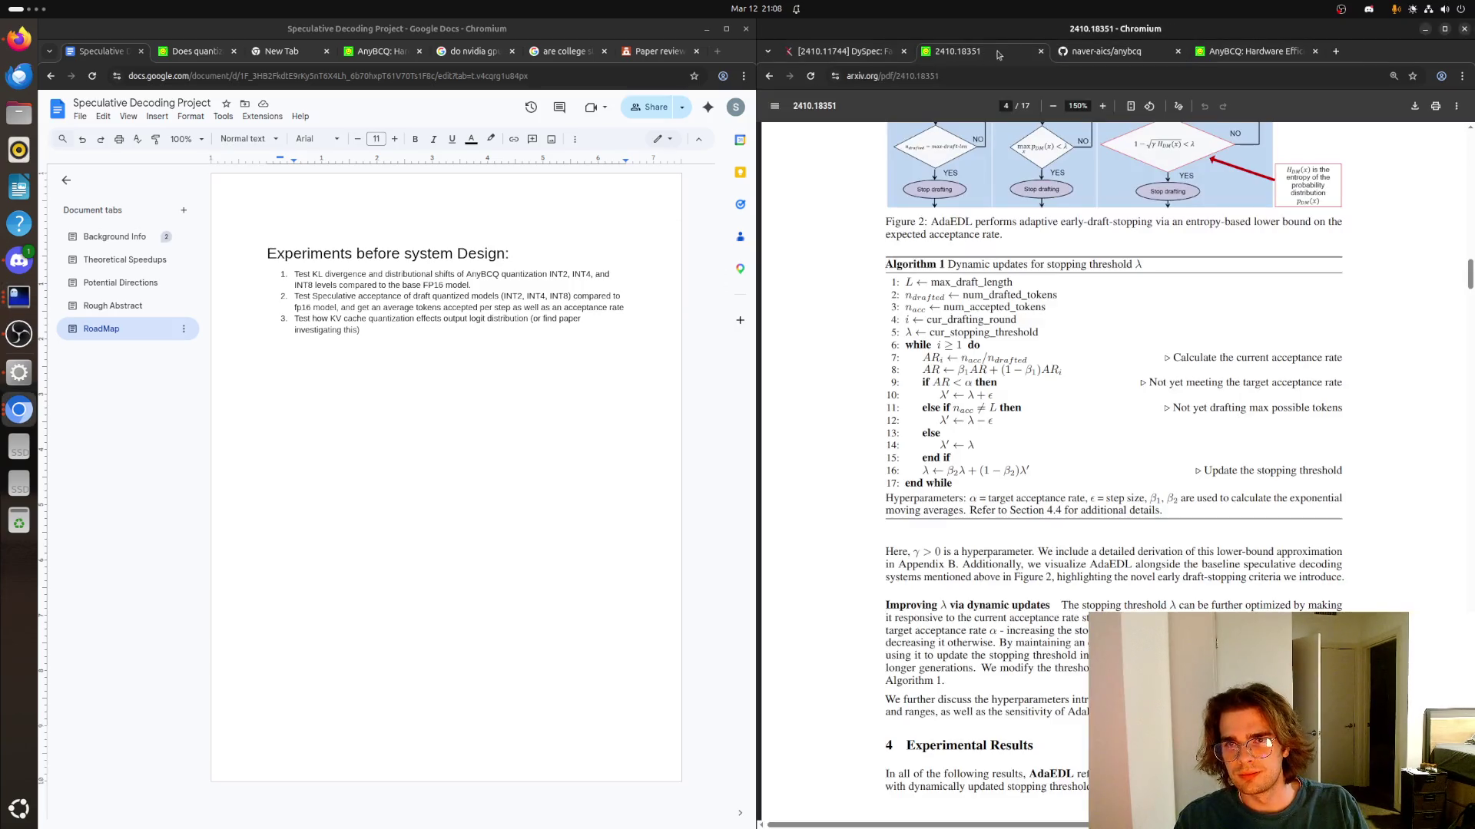
click(1262, 57)
key(super+Page_Down)
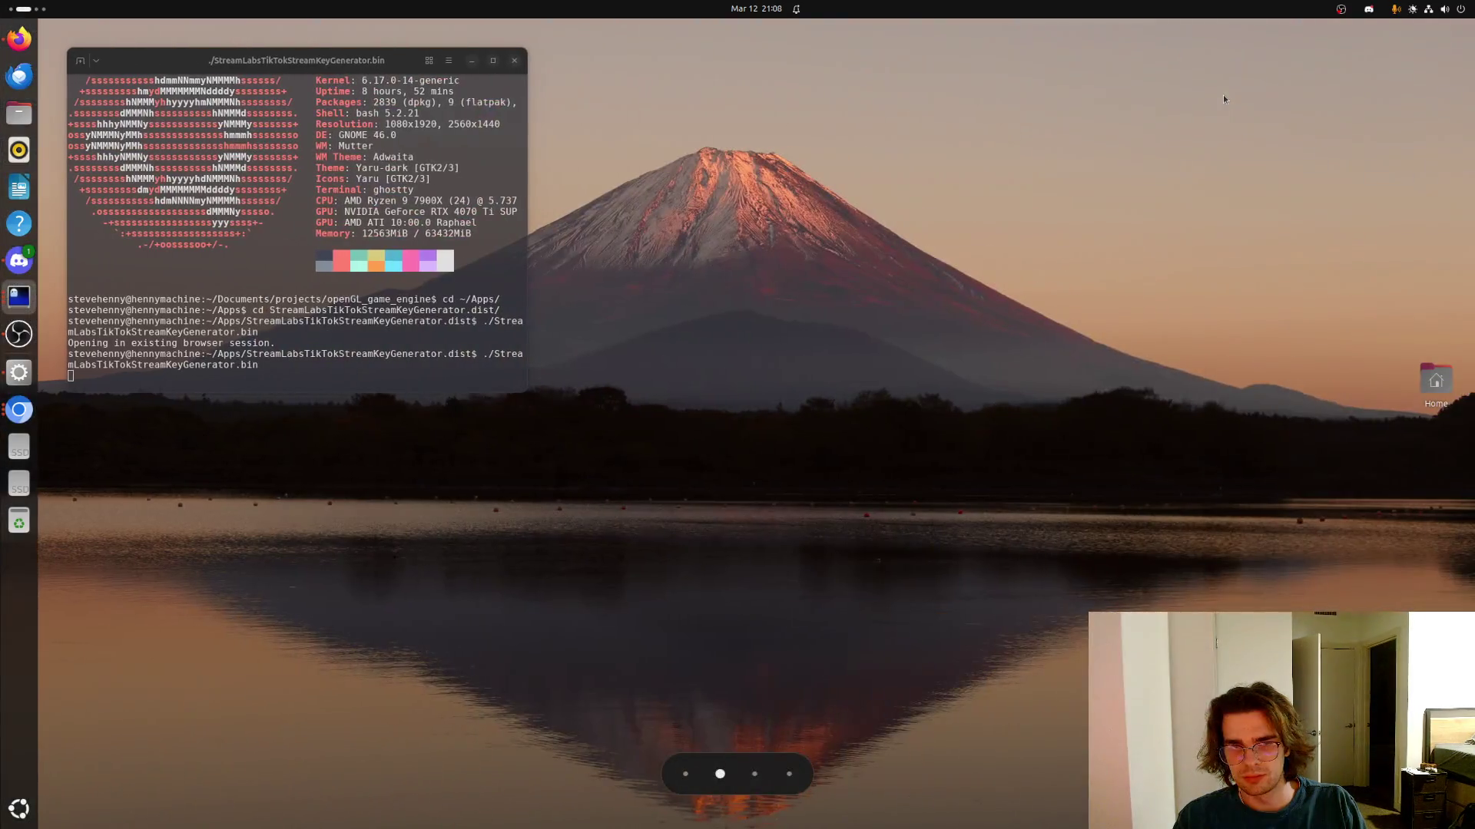
key(super+Page_Down)
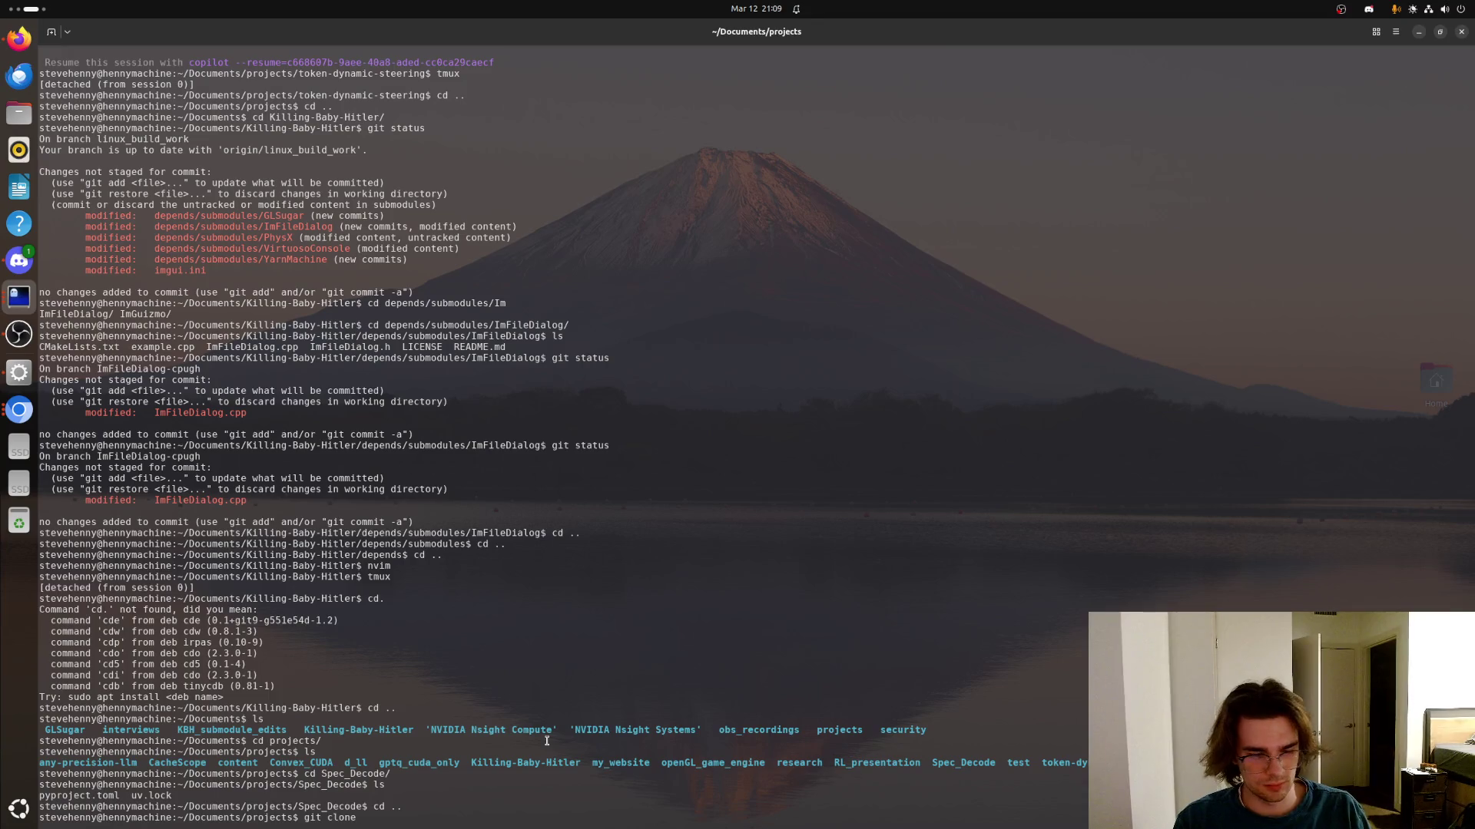
Discard the pending git clone, list tmux sessions, attach to session 2 and switch to its bash window
key(BackSpace)
key(BackSpace)
key(BackSpace)
text(tmux a)
key(Return)
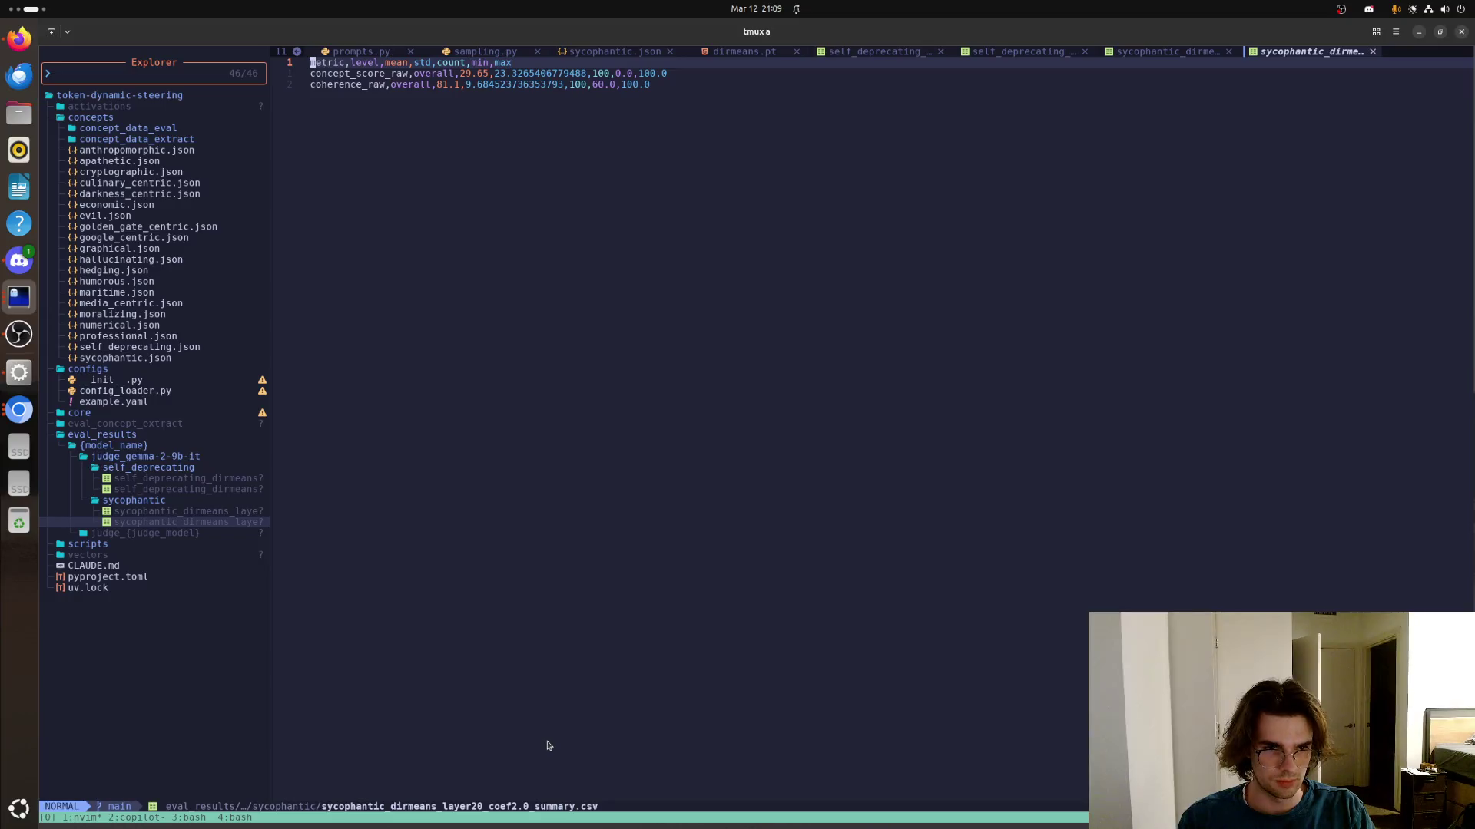
key(ctrl+b)
key(d)
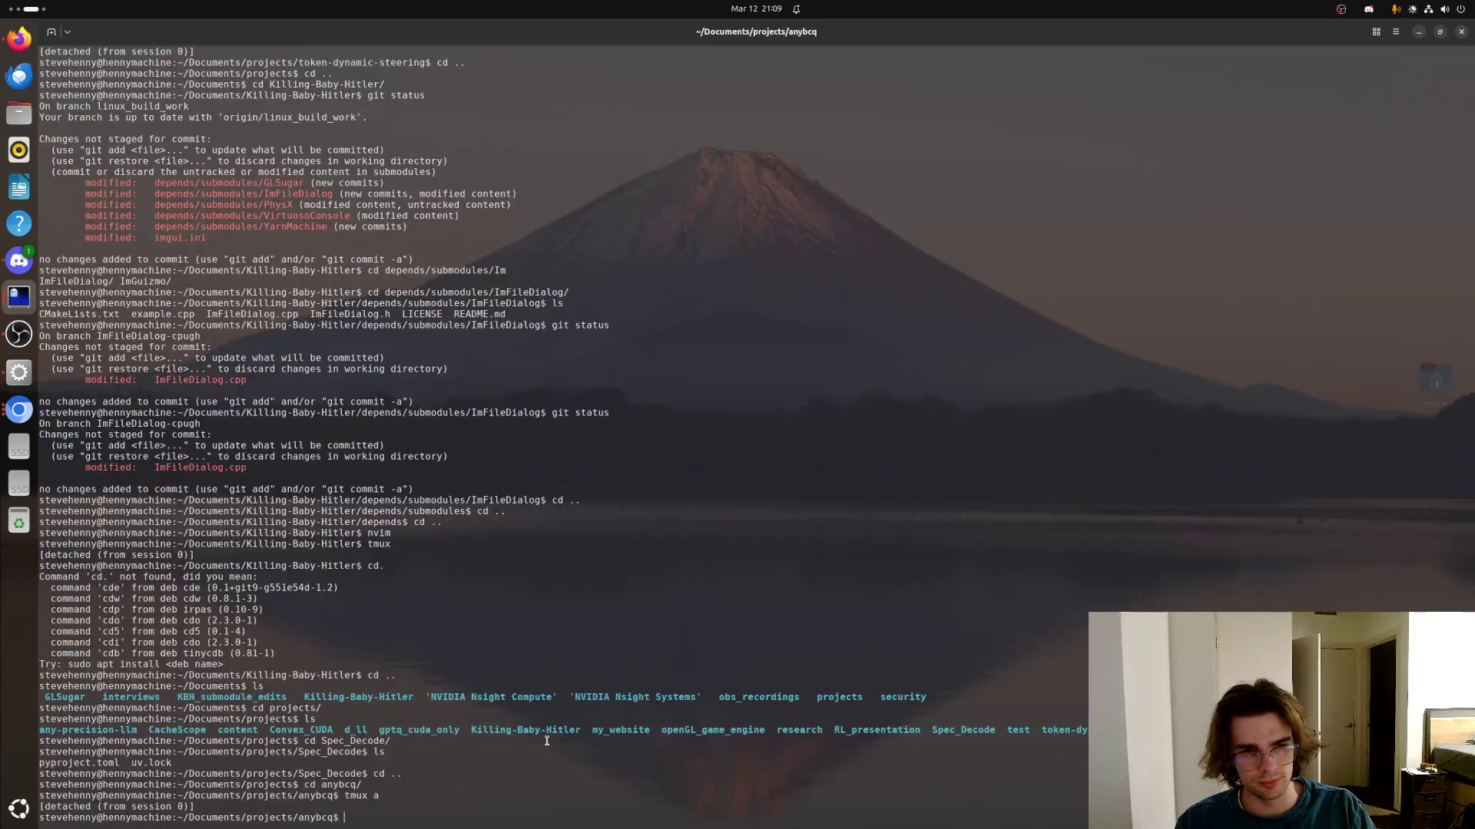
text(tmux ls)
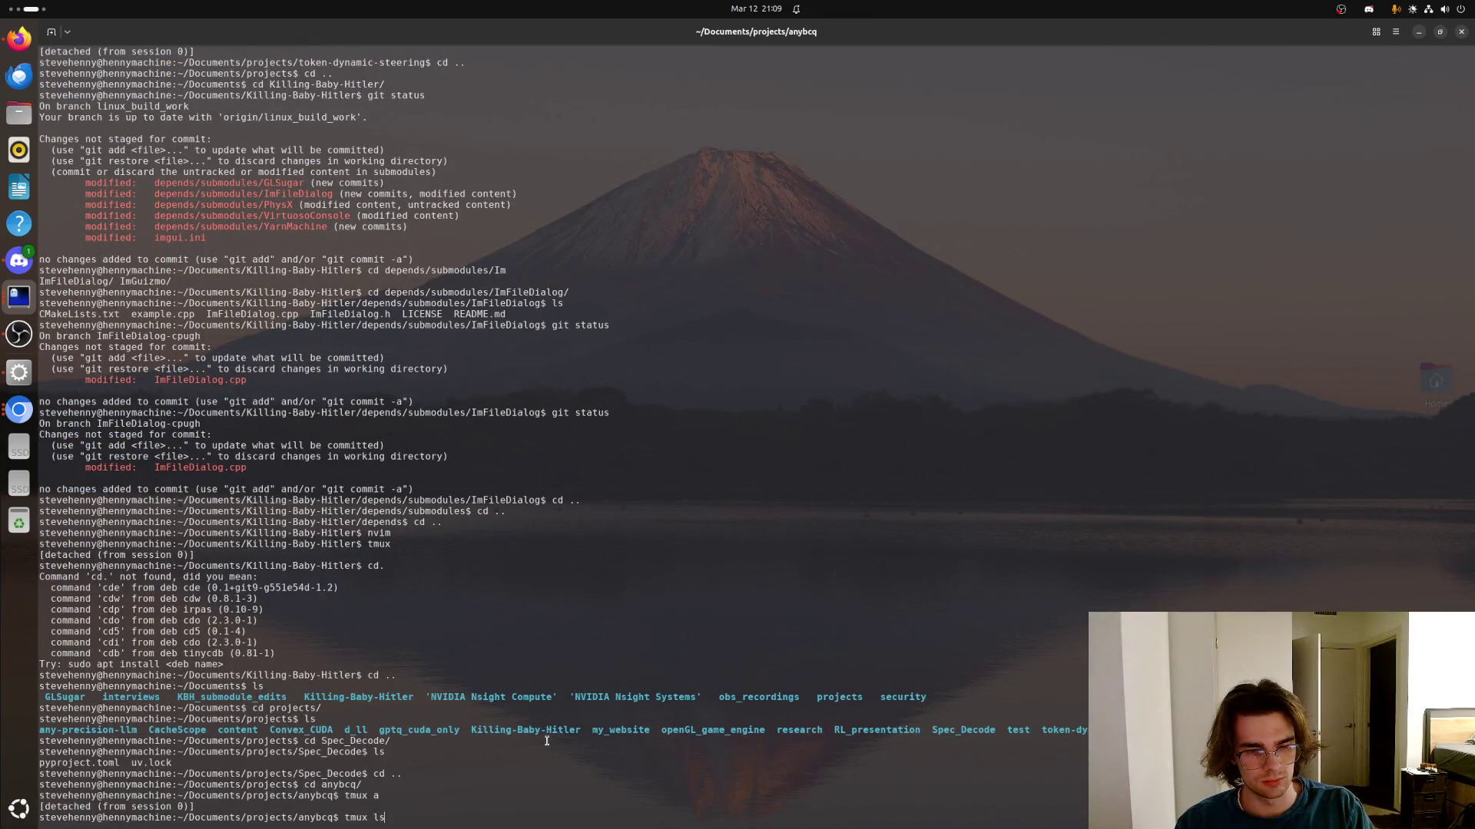
key(Return)
text(ux a -ty)
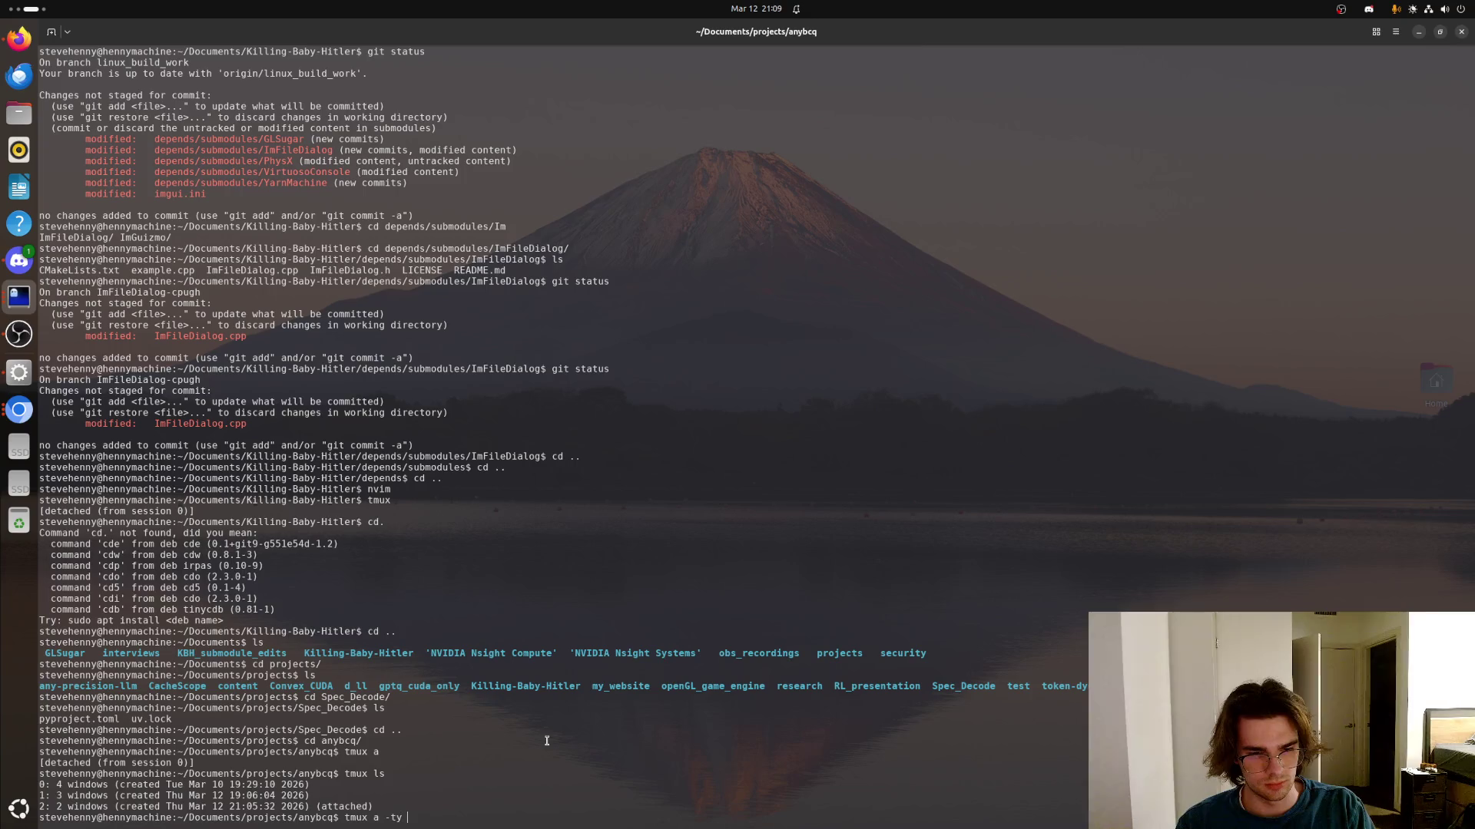
key(BackSpace)
text(2)
key(Return)
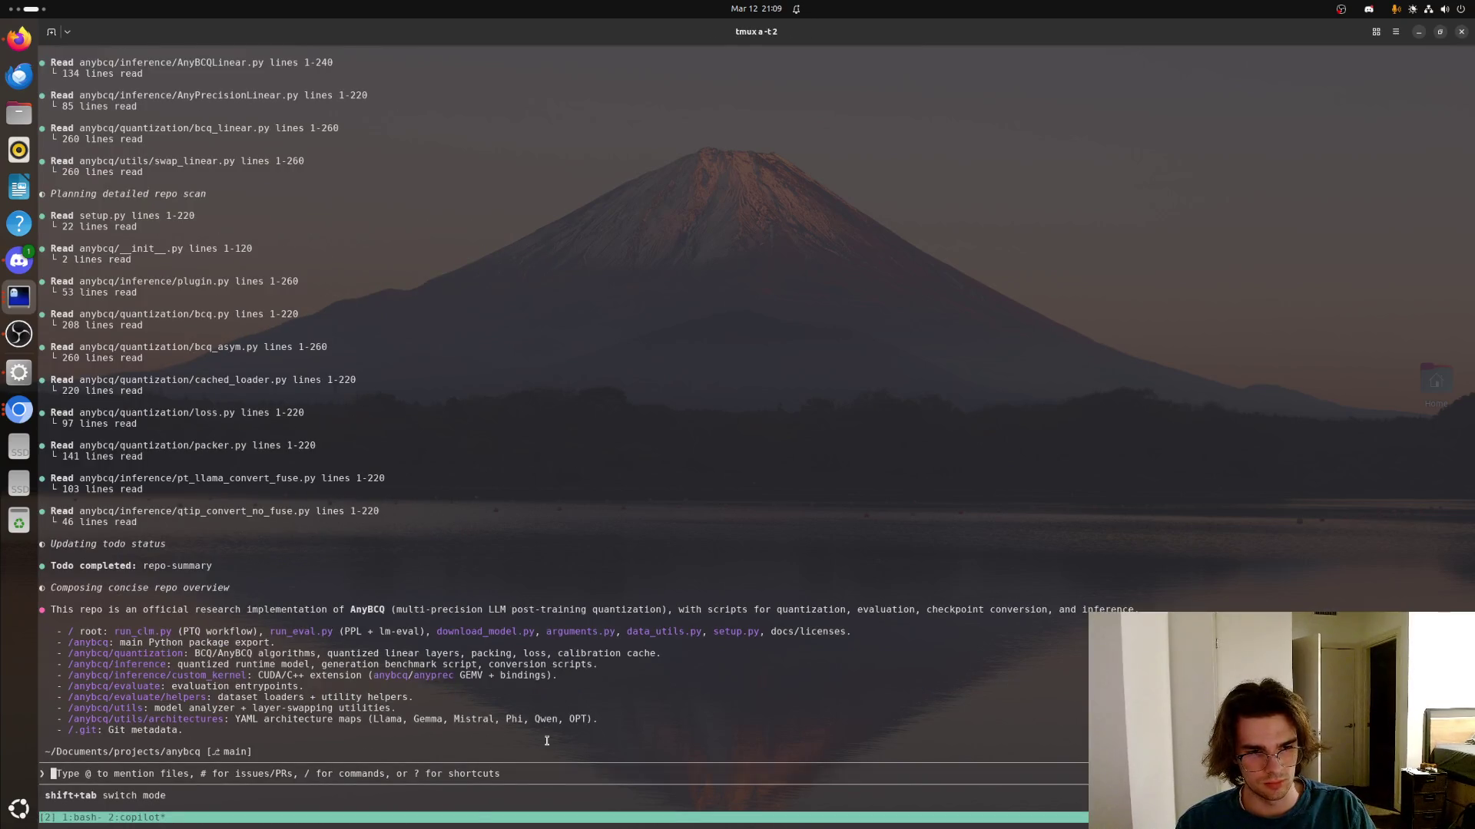
key(ctrl+b)
text(1:)
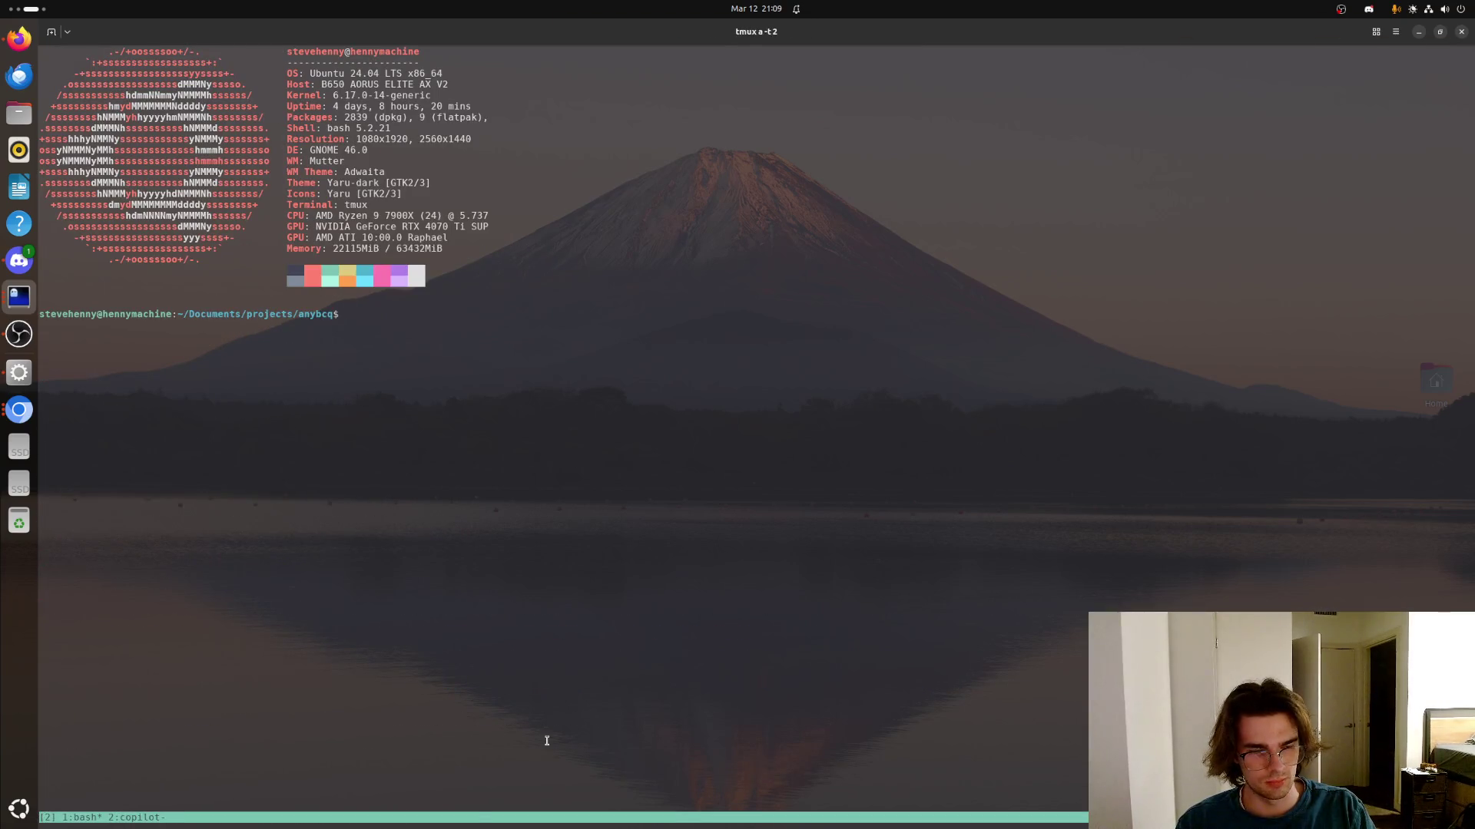
text(nvim)
Launch Neovim in anybcq, show the Explorer and browse into the anybcq package past evaluate, inference and quantization
key(Return)
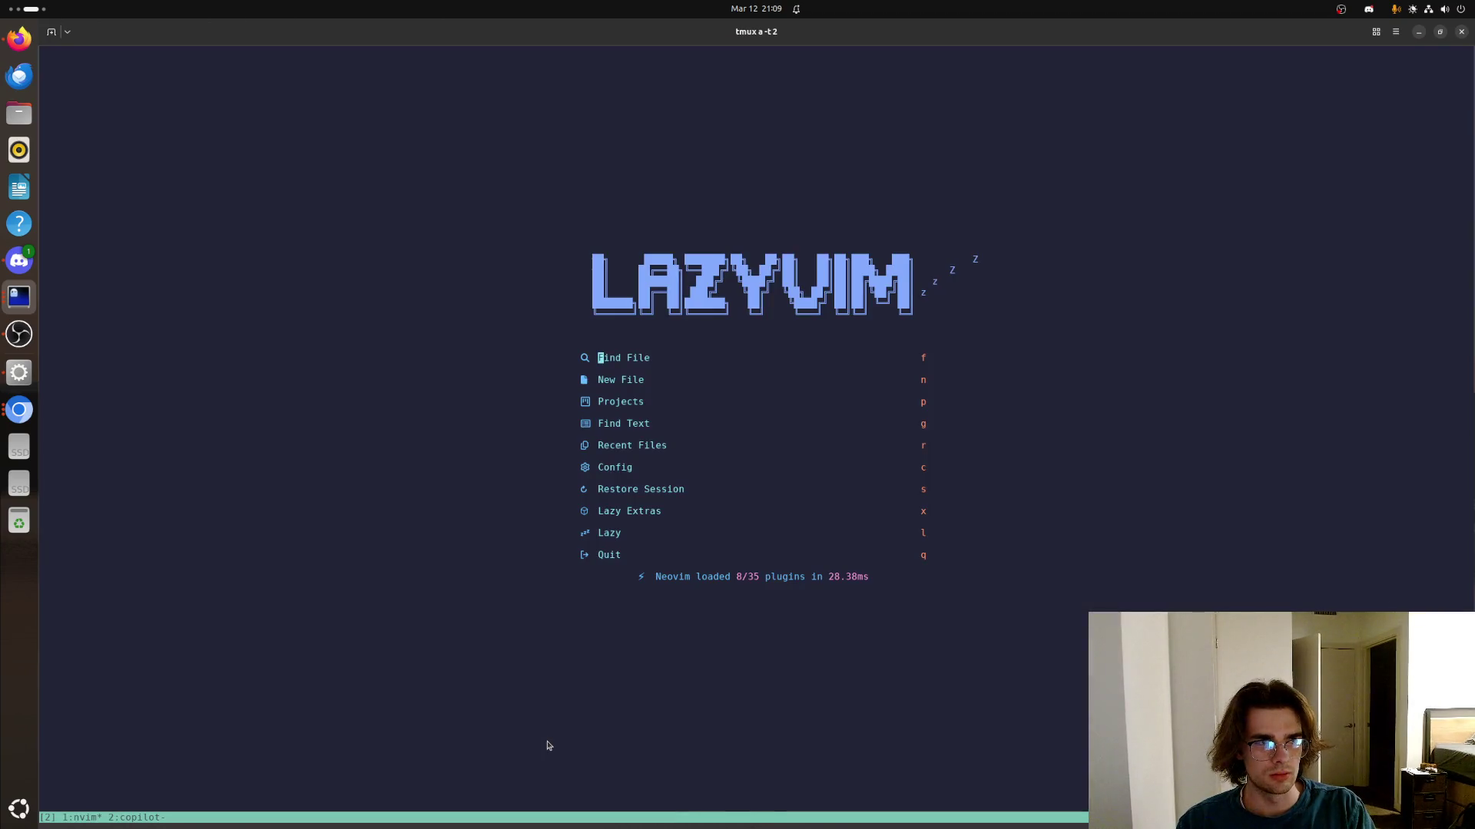
key(space)
key(e)
key(j)
key(j)
key(j)
key(j)
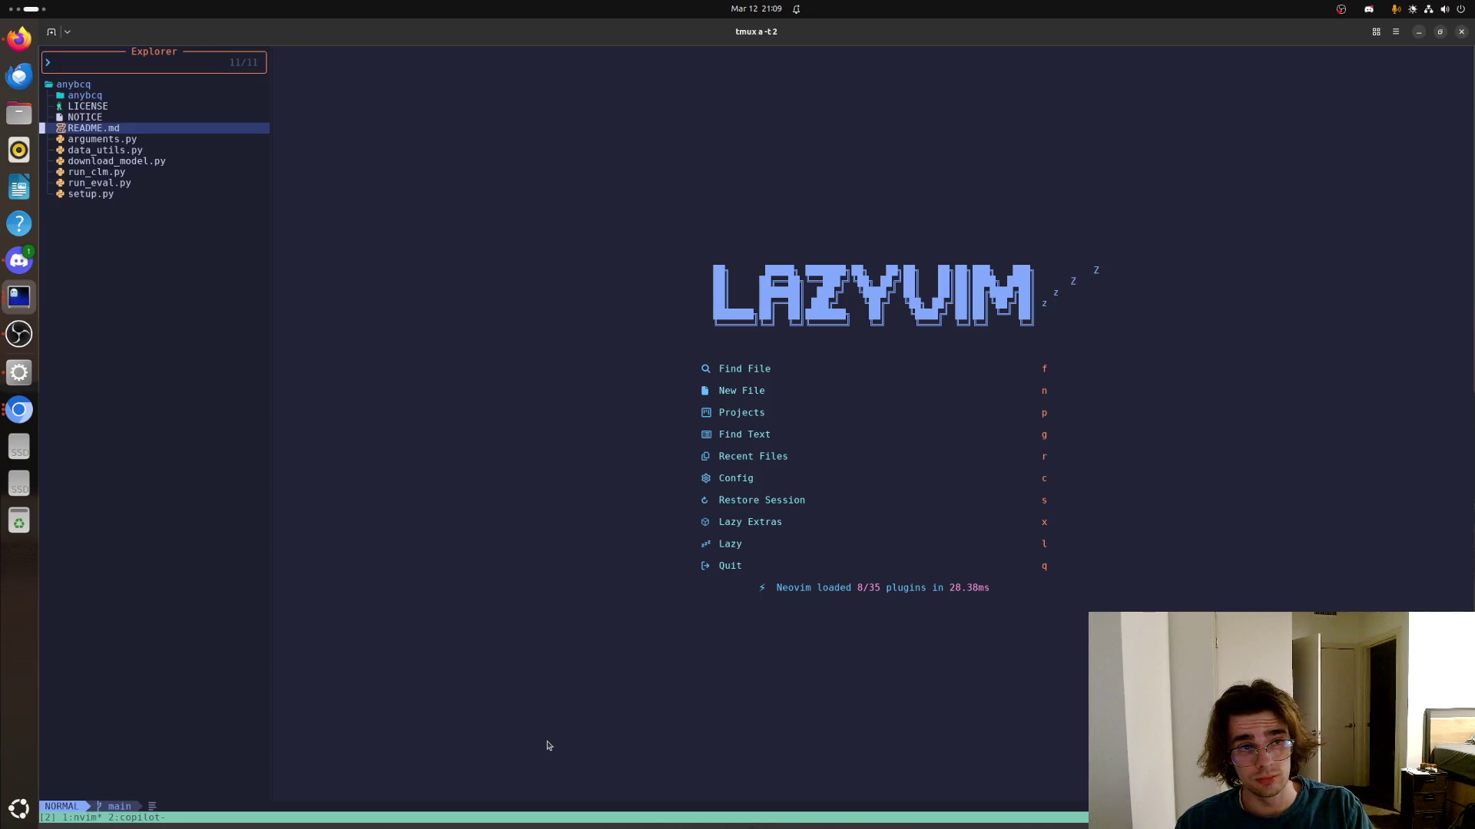
key(j)
key(j)
key(j)
key(j)
key(j)
key(j)
key(j)
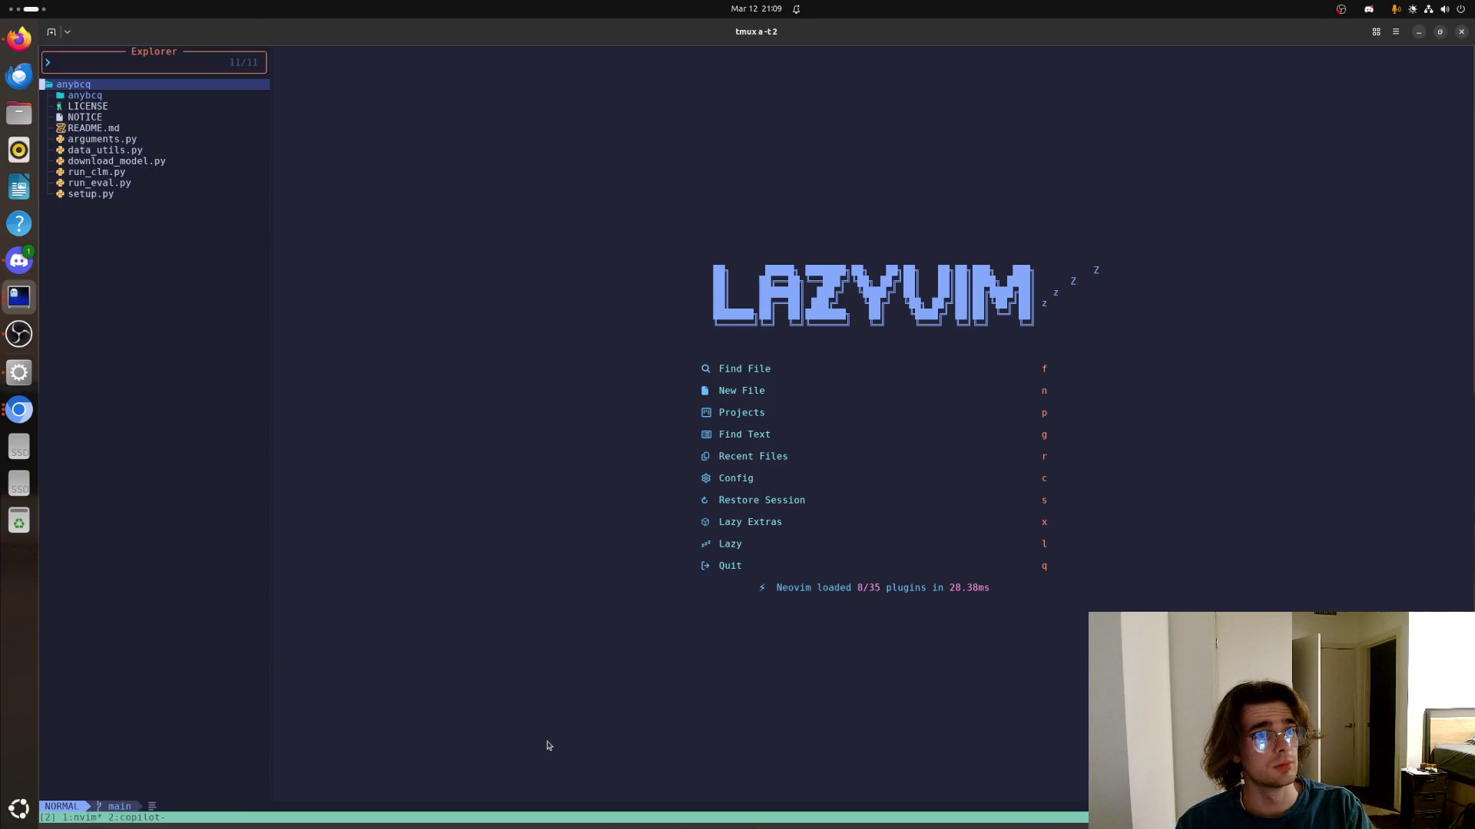
key(k)
key(k)
key(k)
key(k)
key(k)
key(k)
key(k)
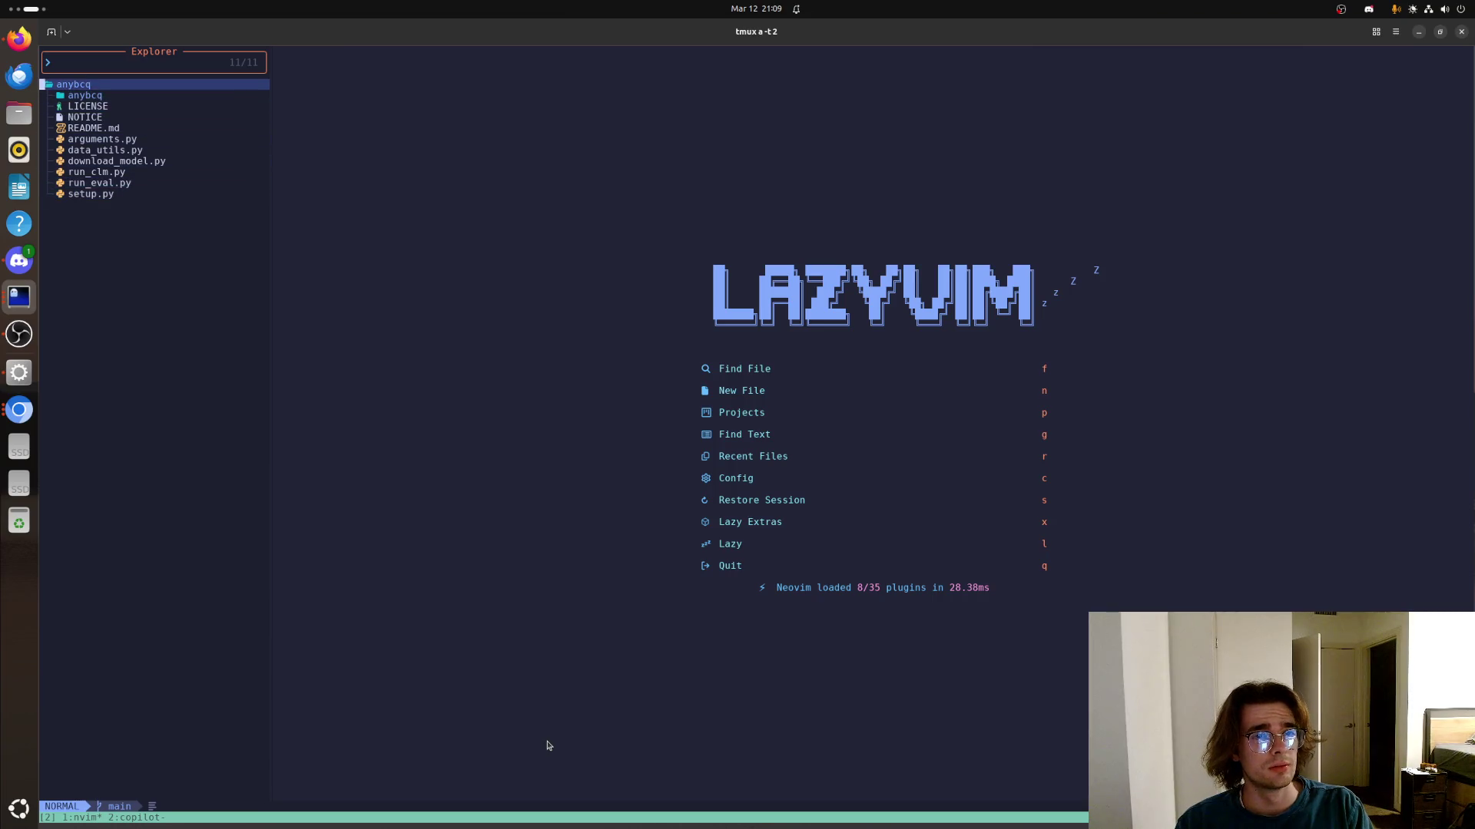
key(j)
key(l)
key(j)
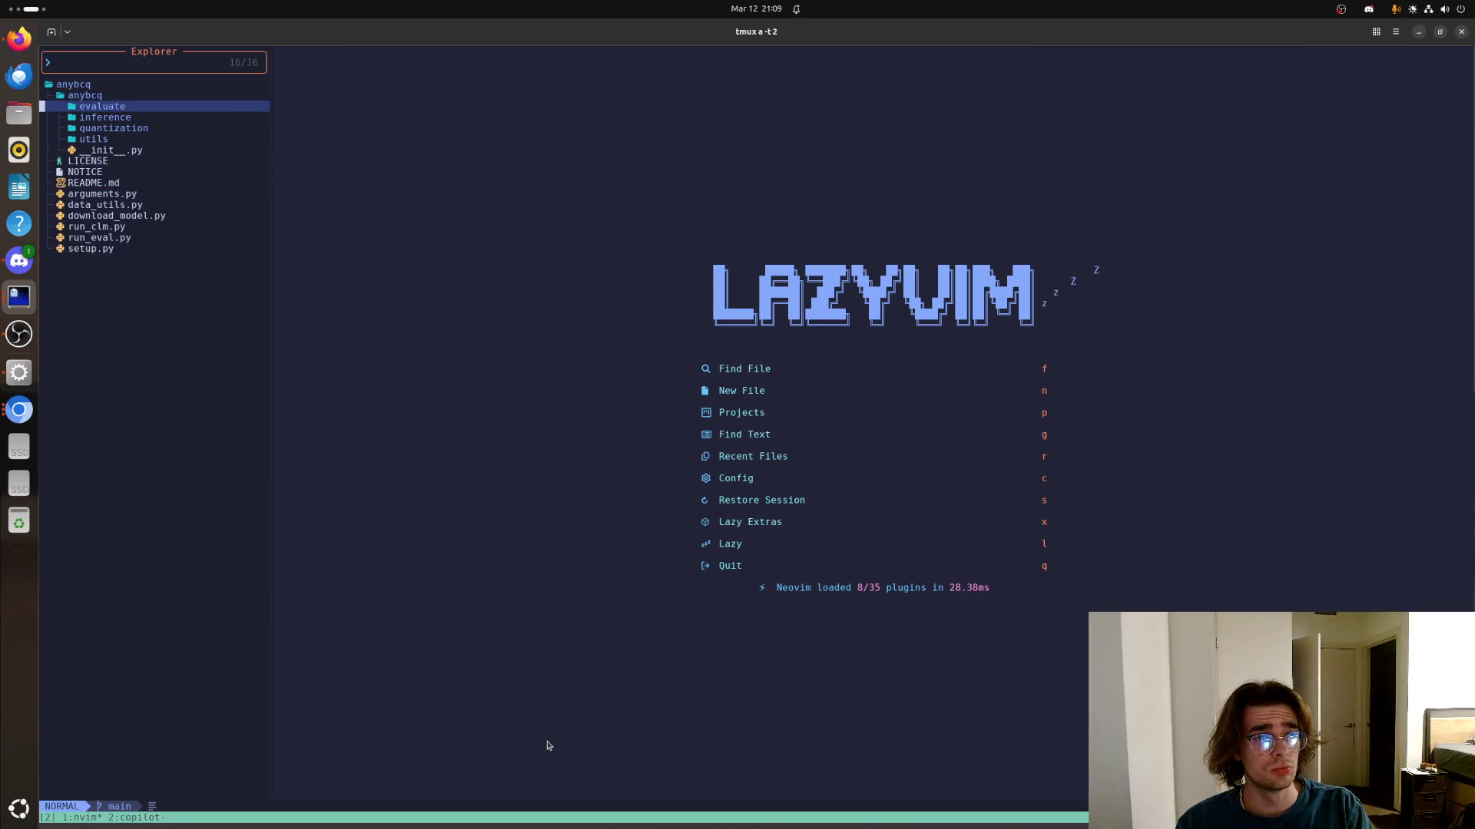
key(j)
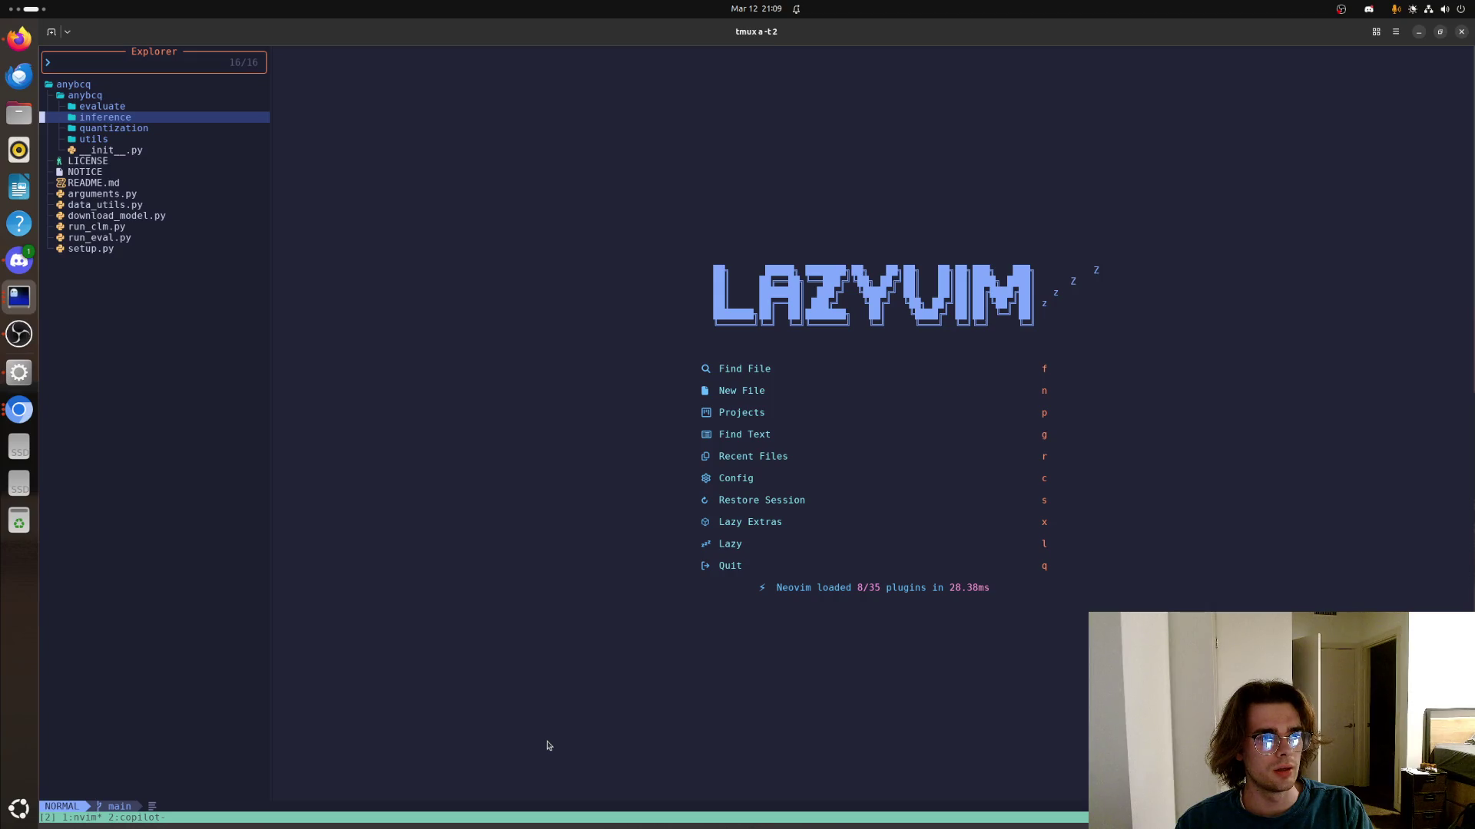
key(k)
key(j)
key(j)
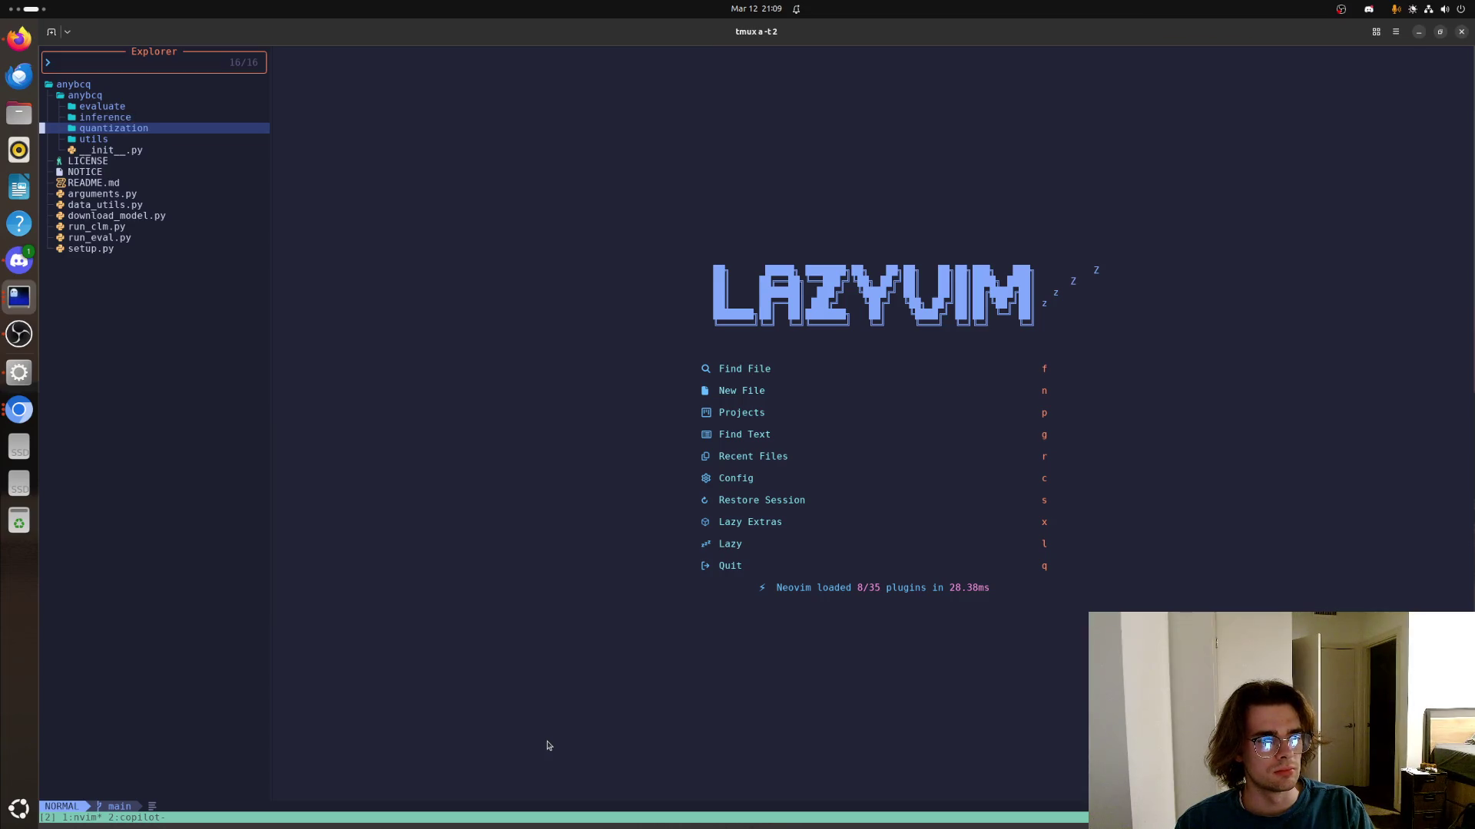
Enlarge the terminal text, peek into the quantization folder, open the package __init__.py and return to utils
key(ctrl+plus)
key(ctrl+plus)
key(ctrl+plus)
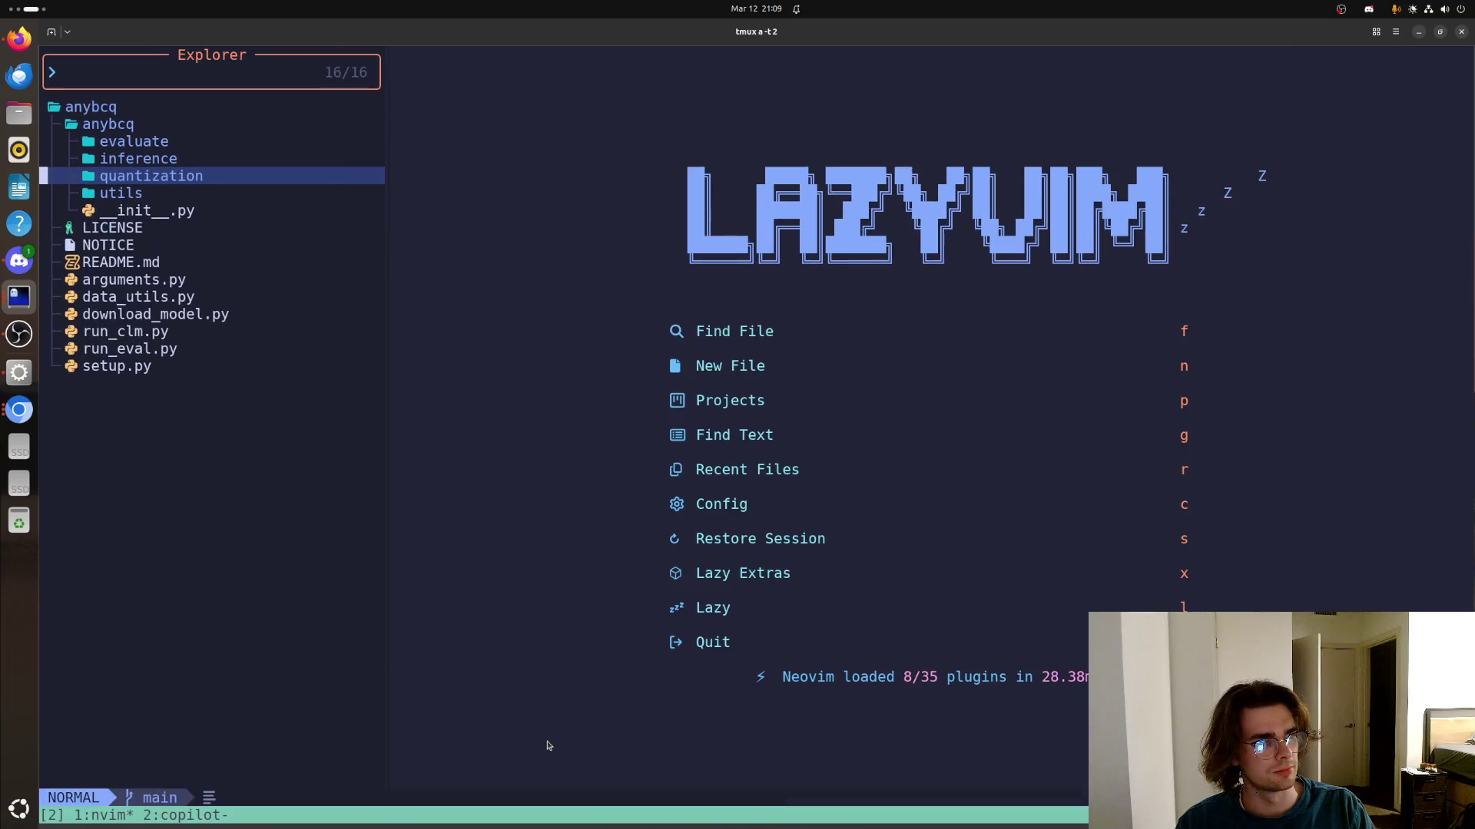
key(j)
key(k)
key(Return)
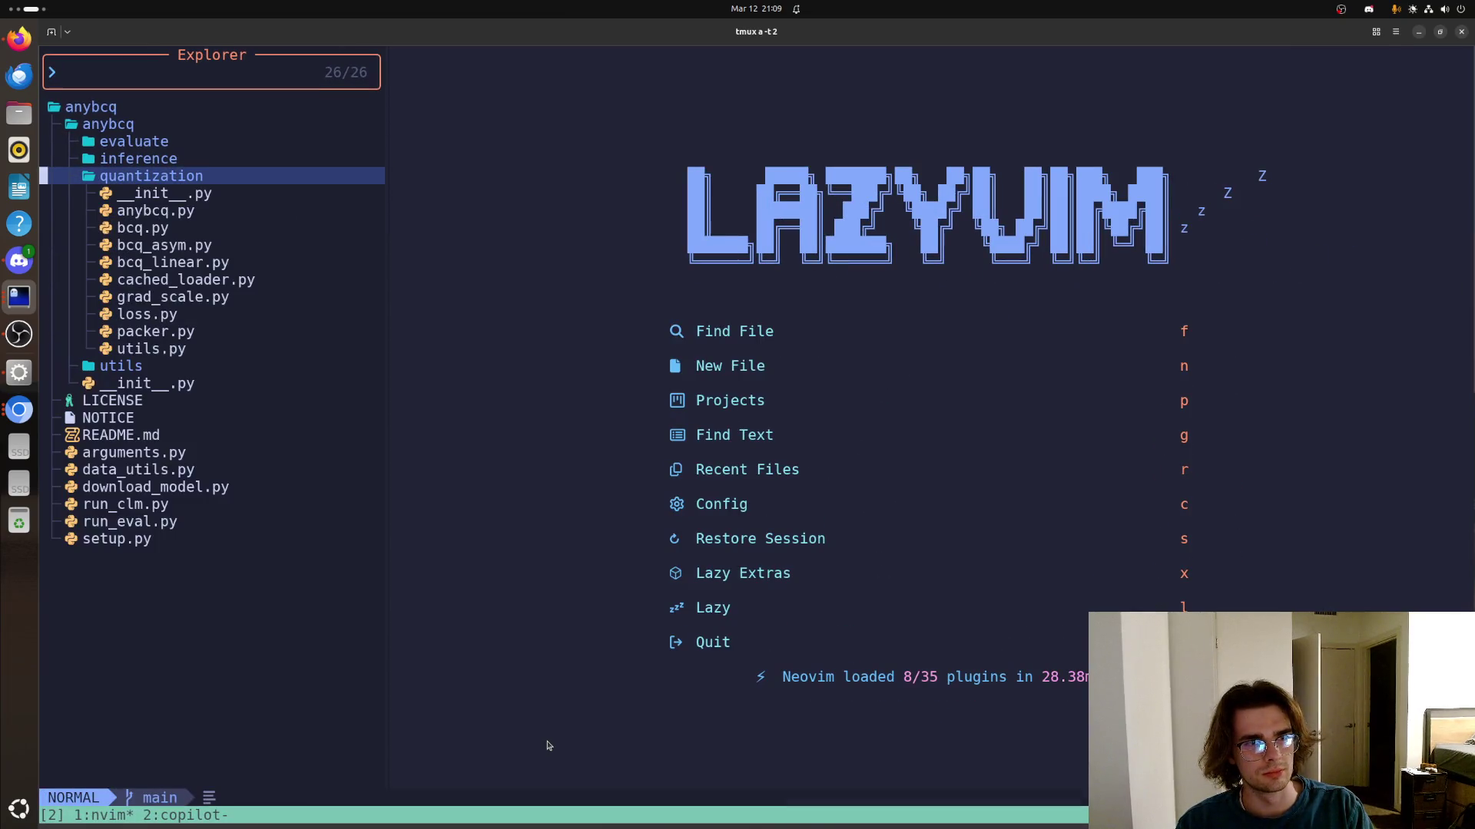
key(Return)
key(j)
key(Return)
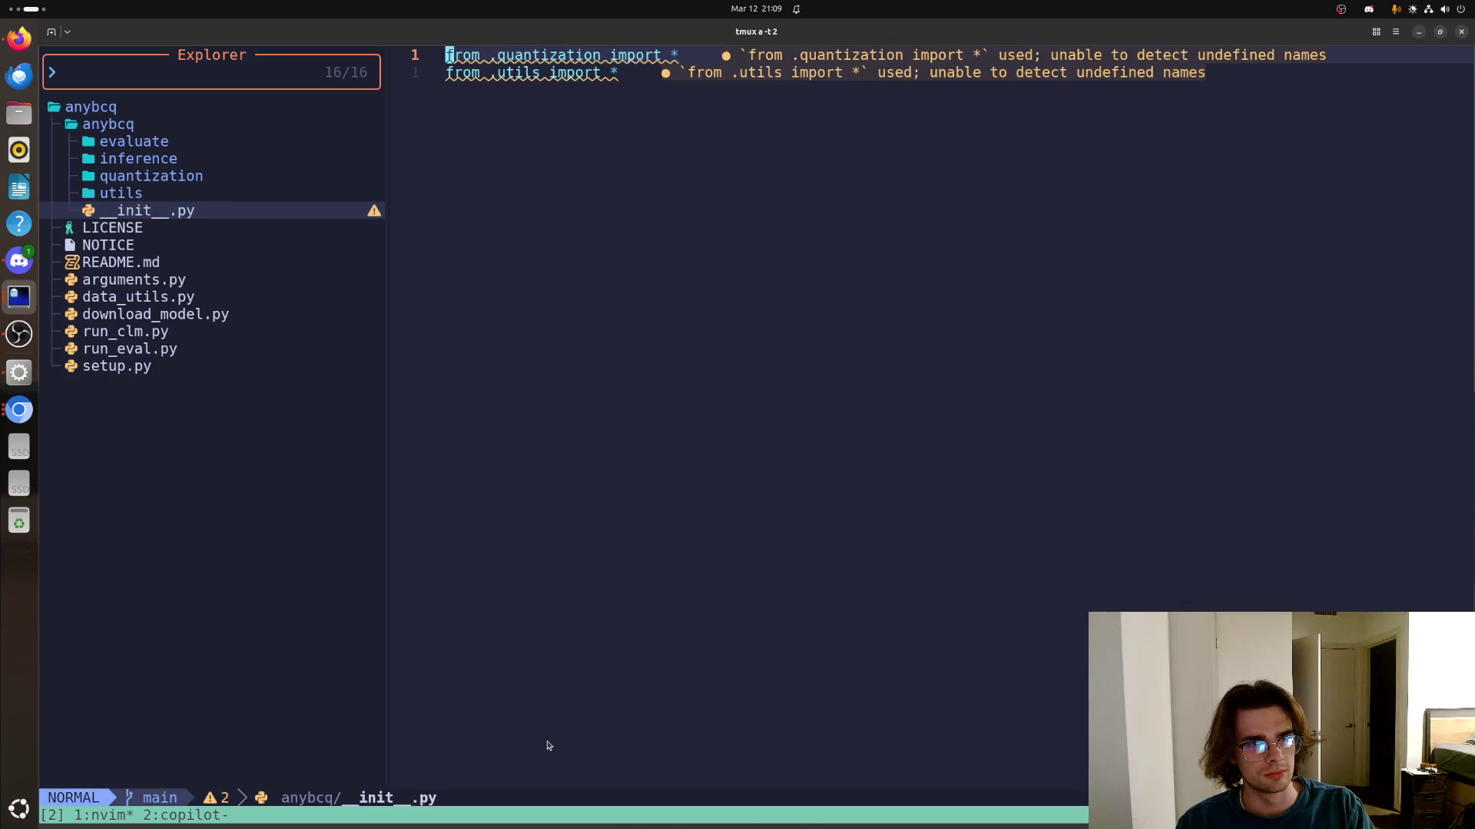
key(ctrl+h)
key(j)
key(k)
key(k)
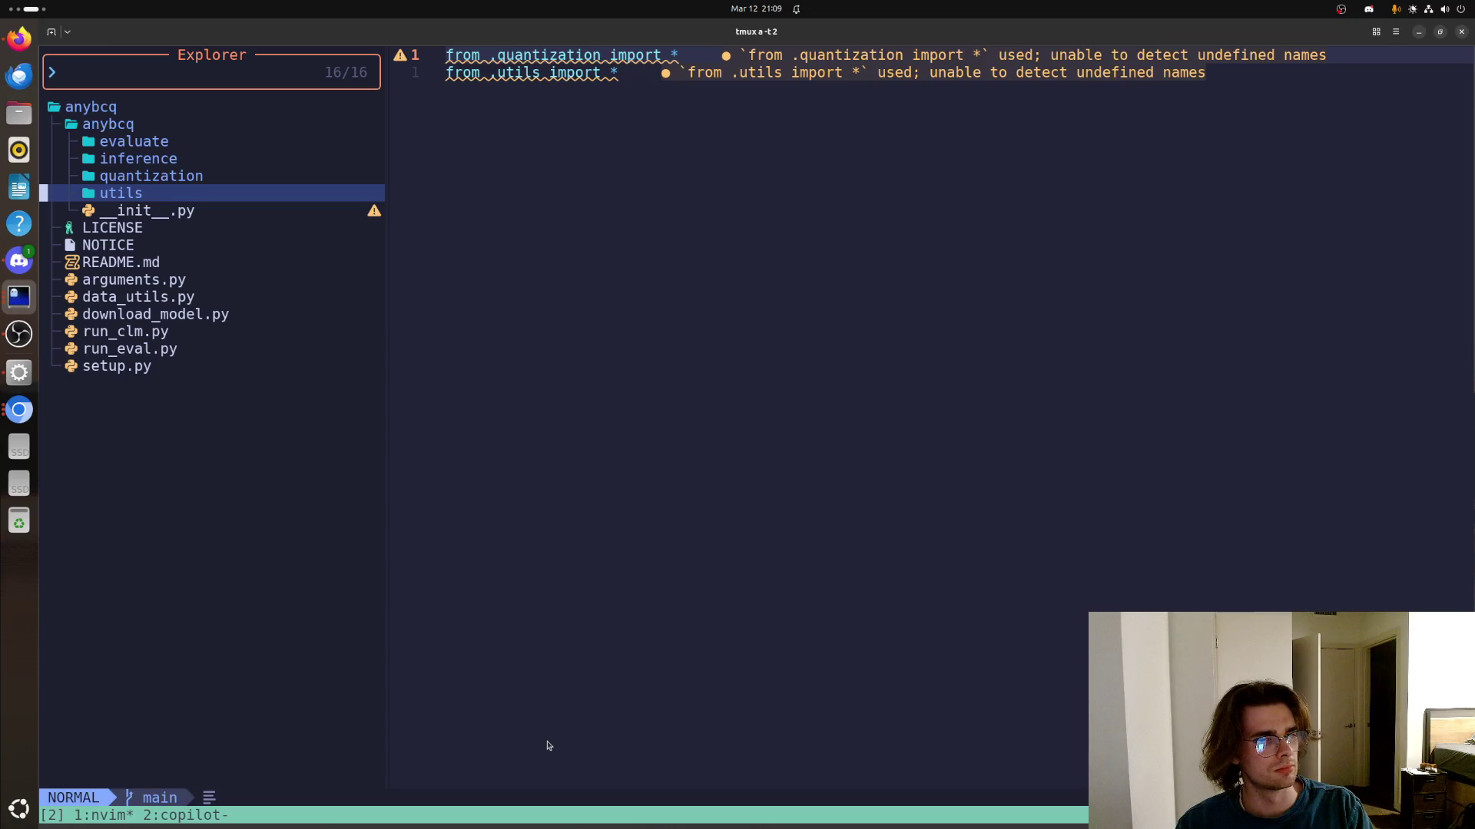
Expand utils and its architectures folder and open gemma.yaml with the Gemma2 module names
key(Return)
key(j)
key(Return)
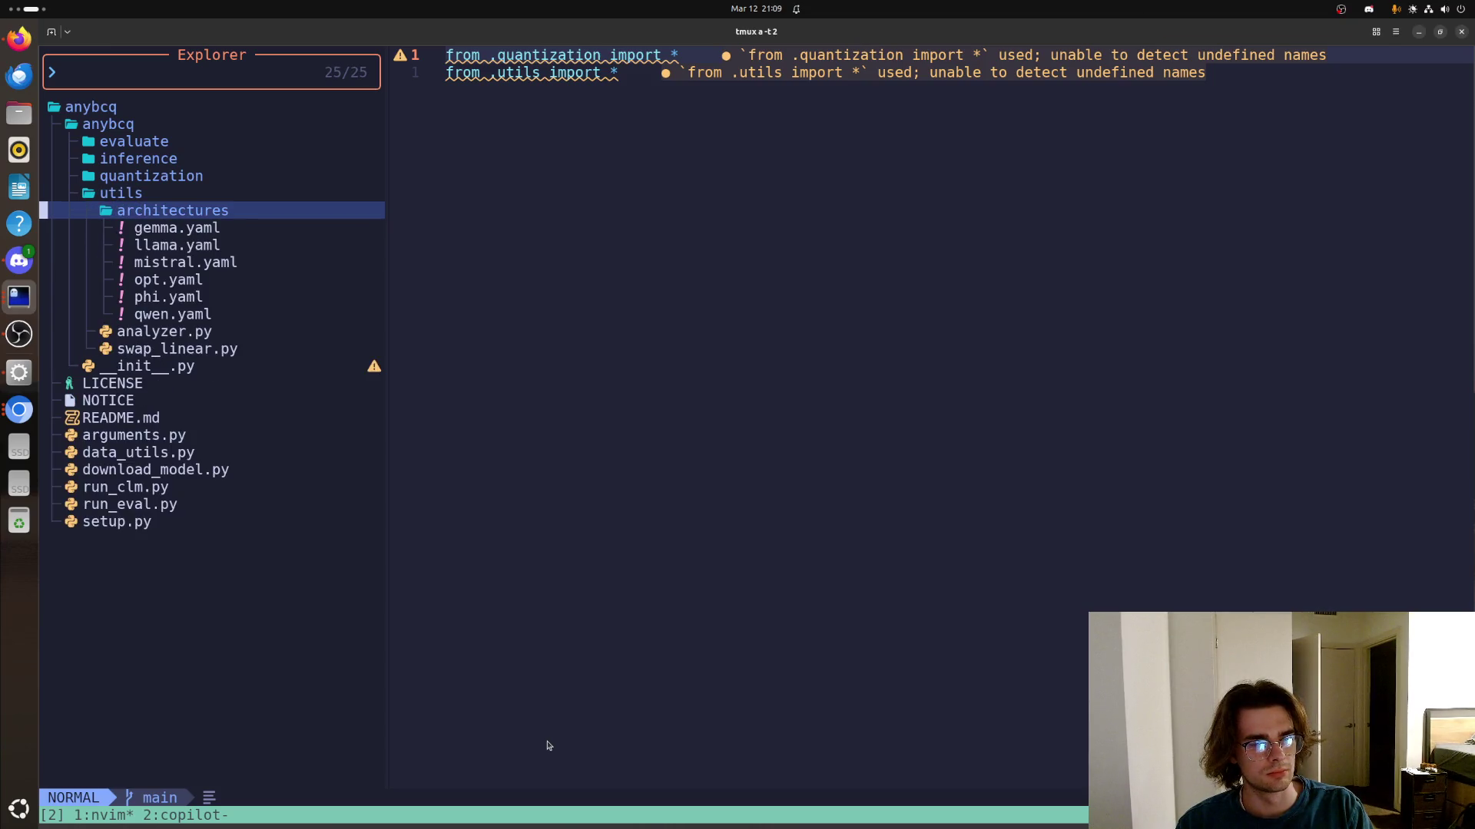
key(j)
key(Return)
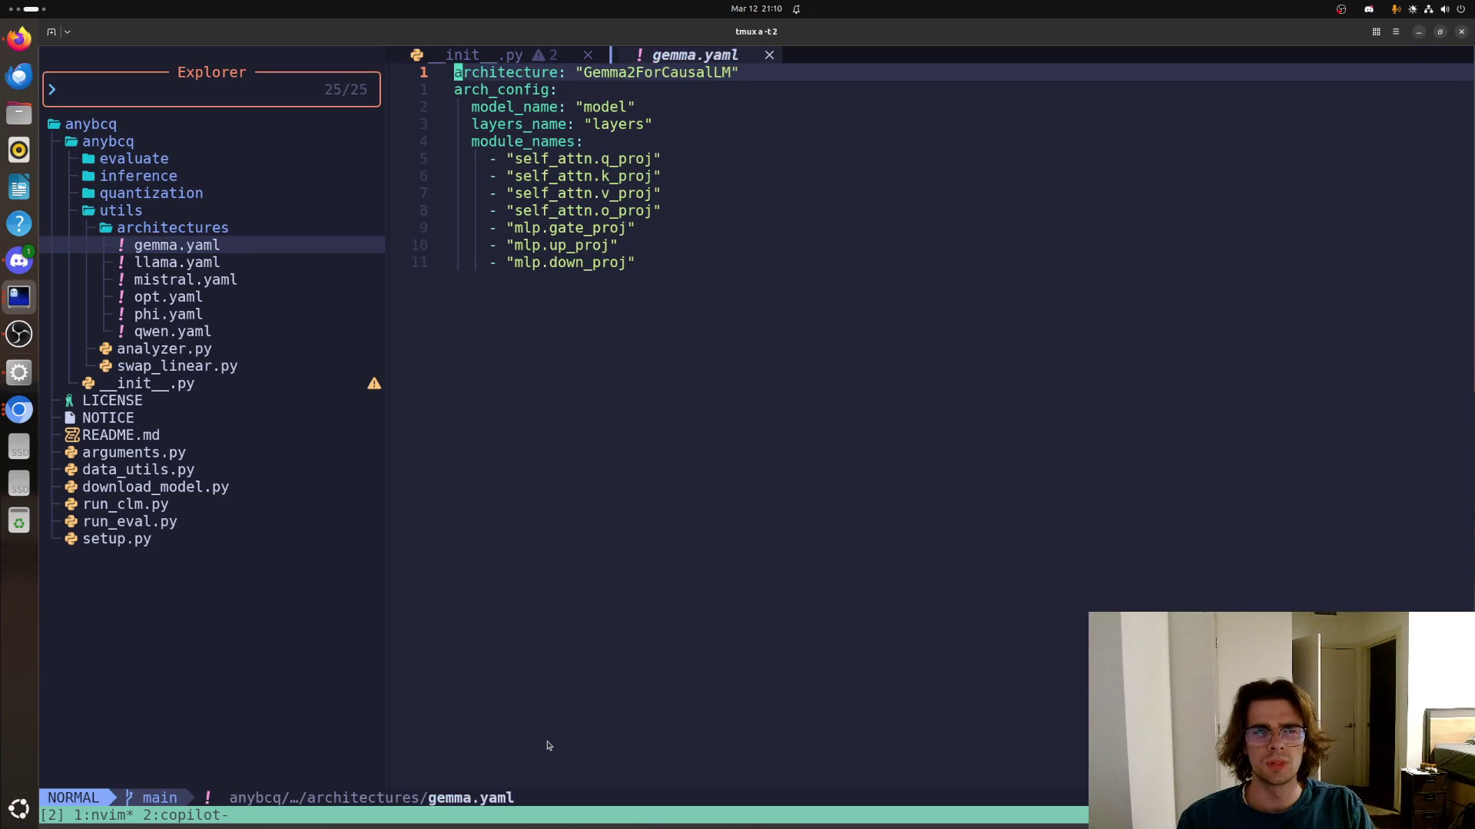
Open the llama, mistral, opt, phi and qwen architecture configs one after another from the Explorer
key(ctrl+h)
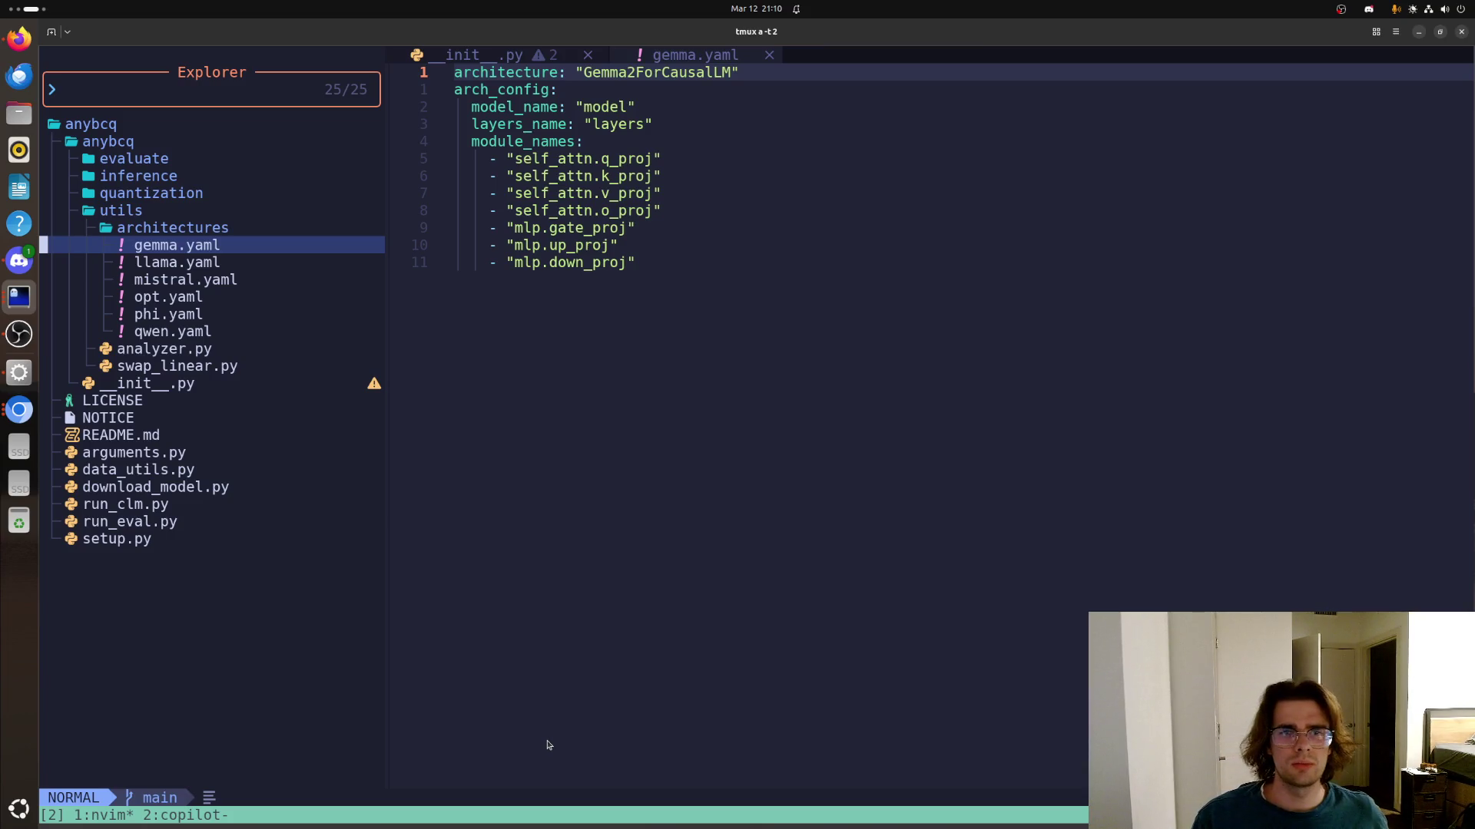
key(j)
key(Return)
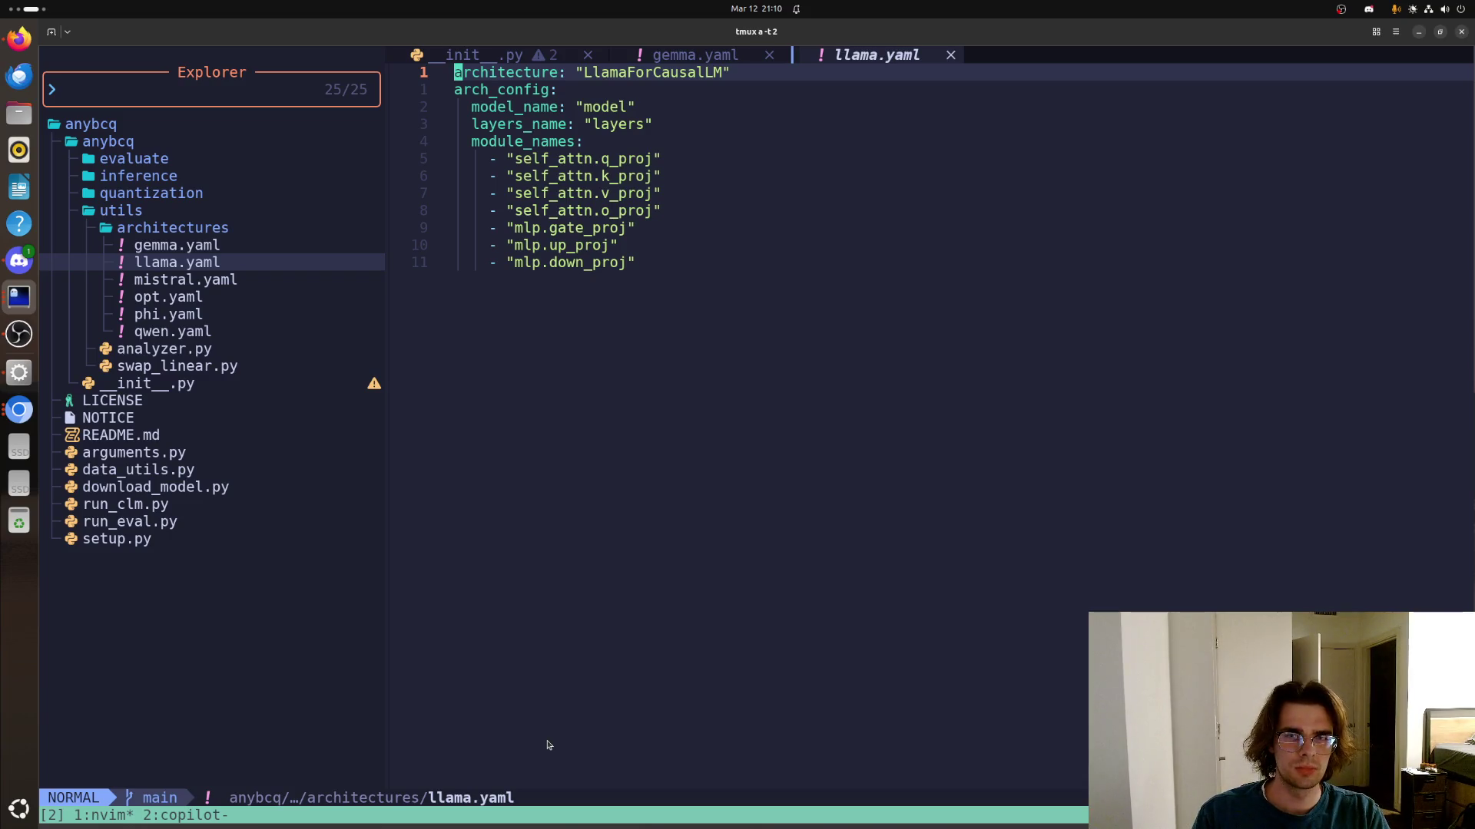
key(j)
key(Return)
key(j)
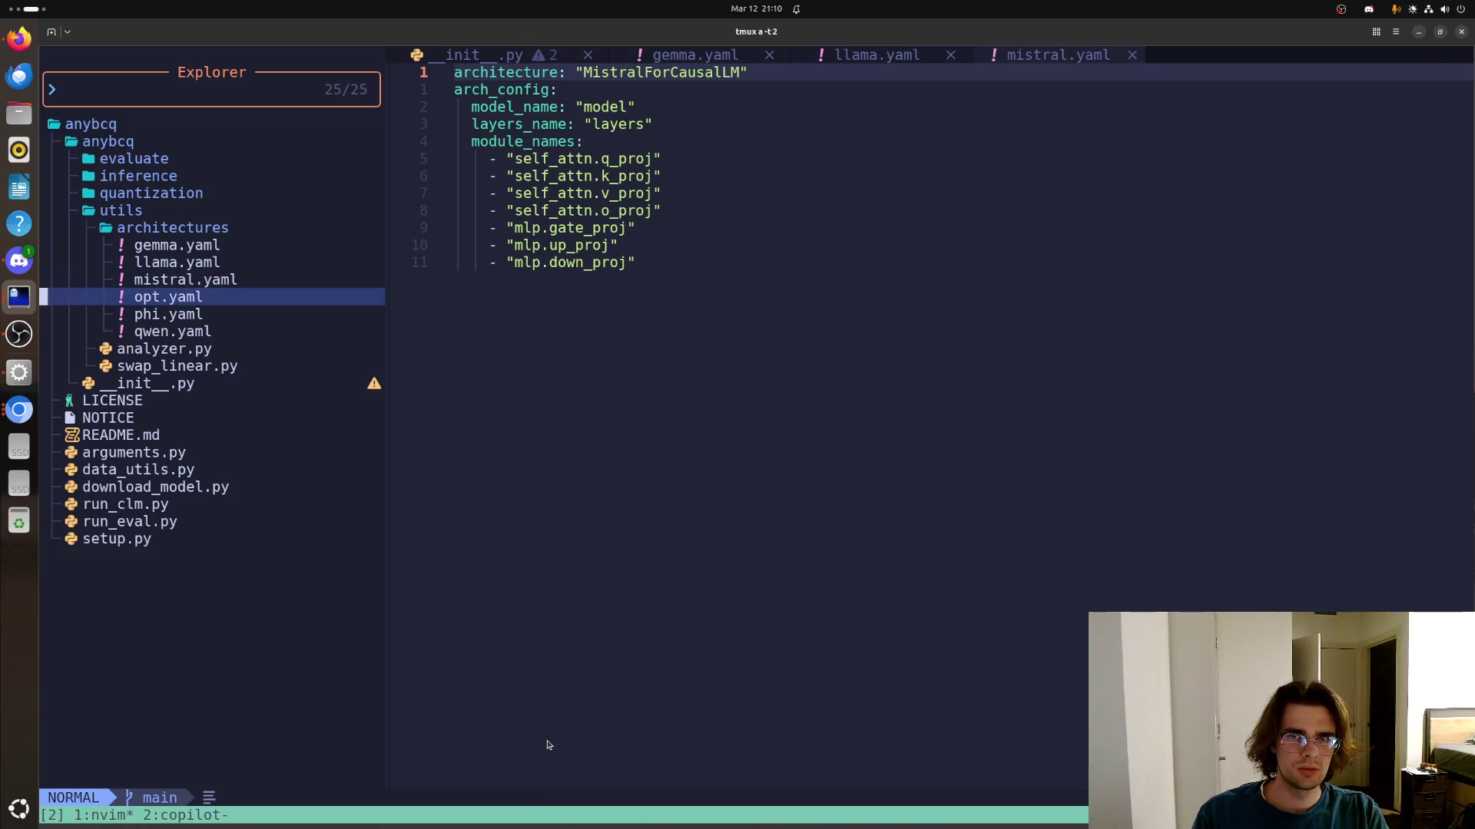
key(Return)
key(j)
key(Return)
key(j)
key(Return)
Open analyzer.py, jump to its yaml_dir line, then detach from tmux back to the shell
key(j)
key(Return)
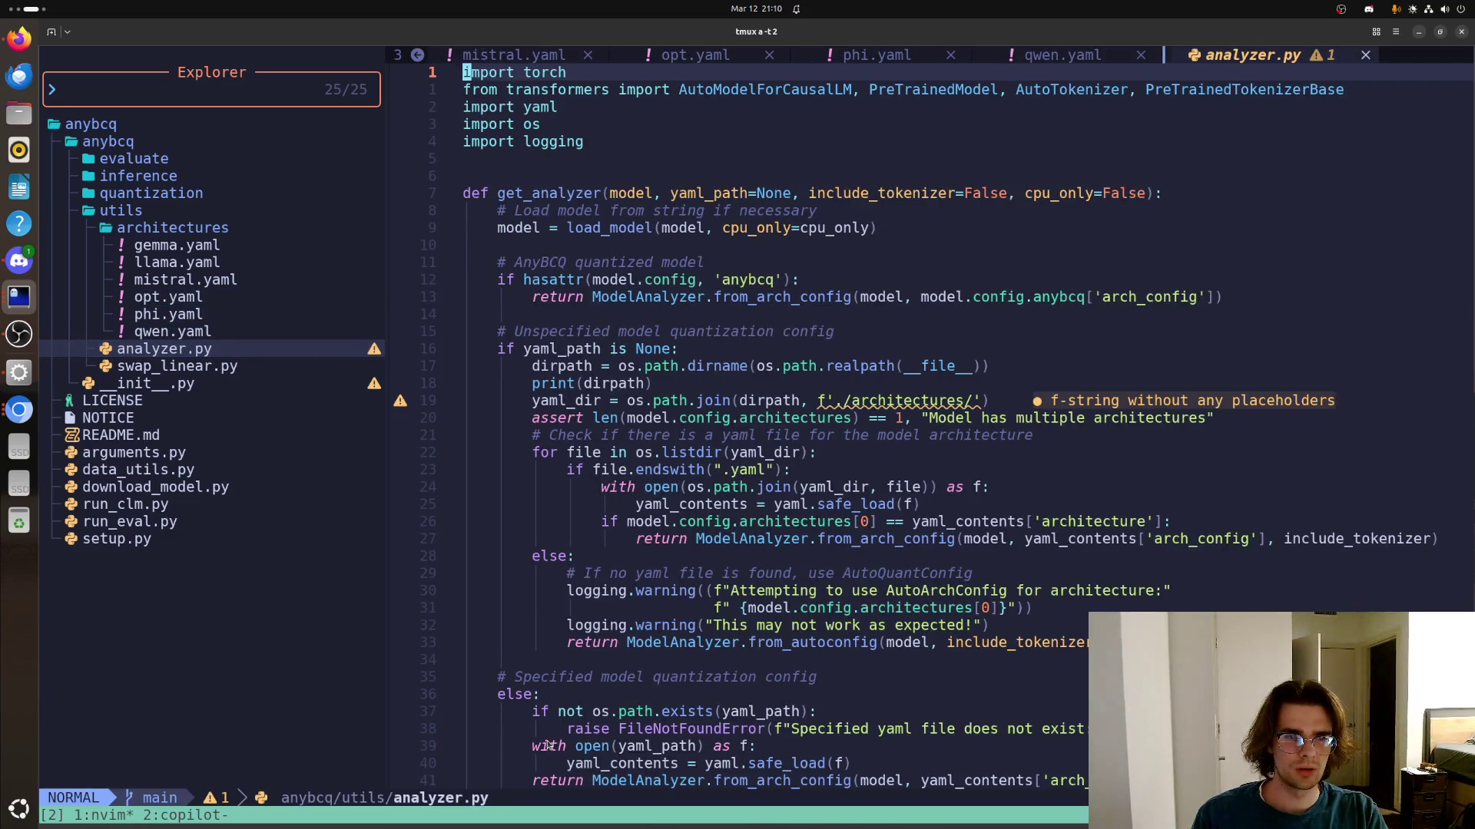
key(ctrl+h)
key(k)
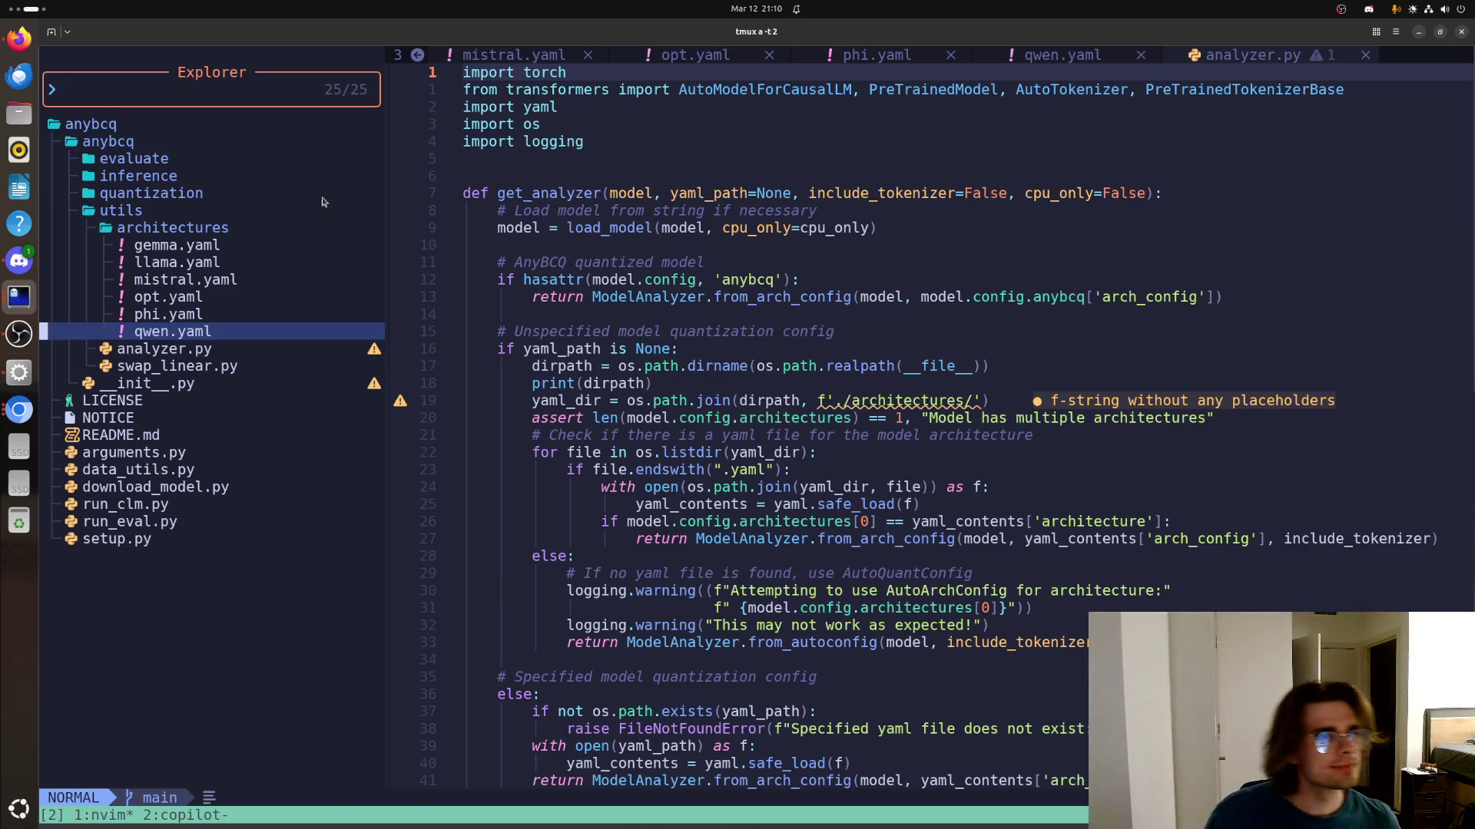
click(796, 400)
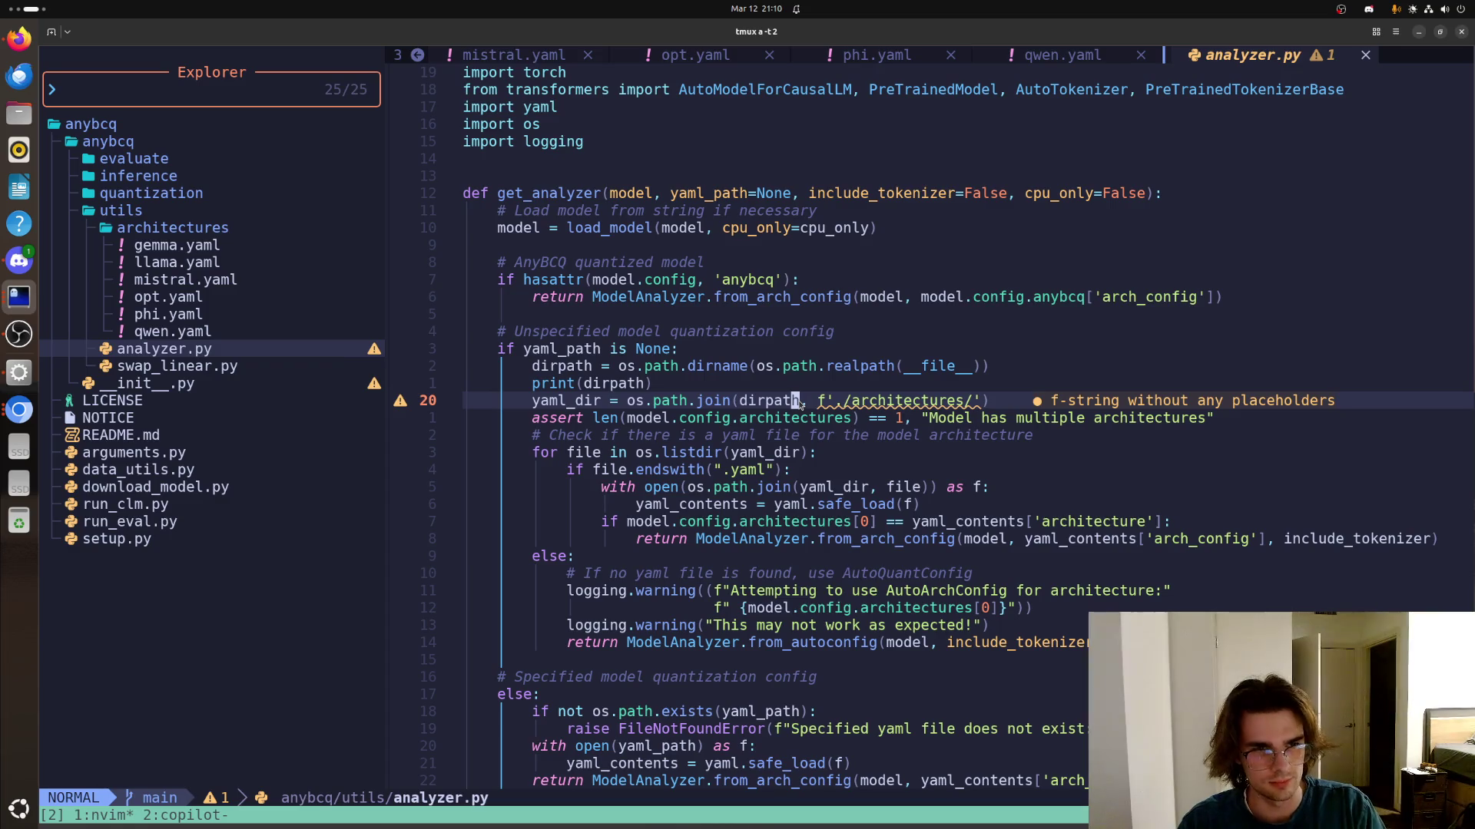
key(ctrl+b)
key(d)
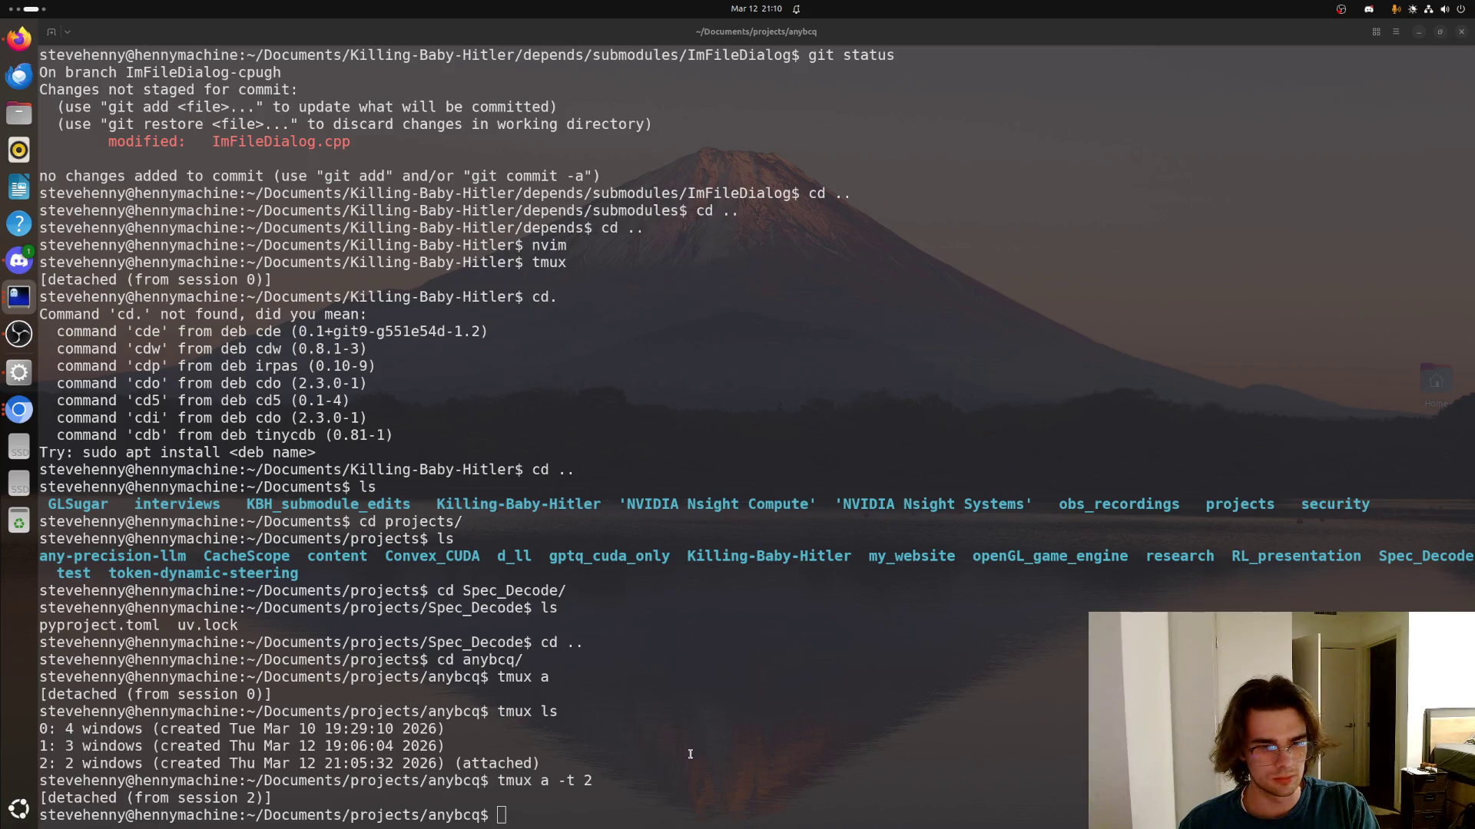
text(nvim)
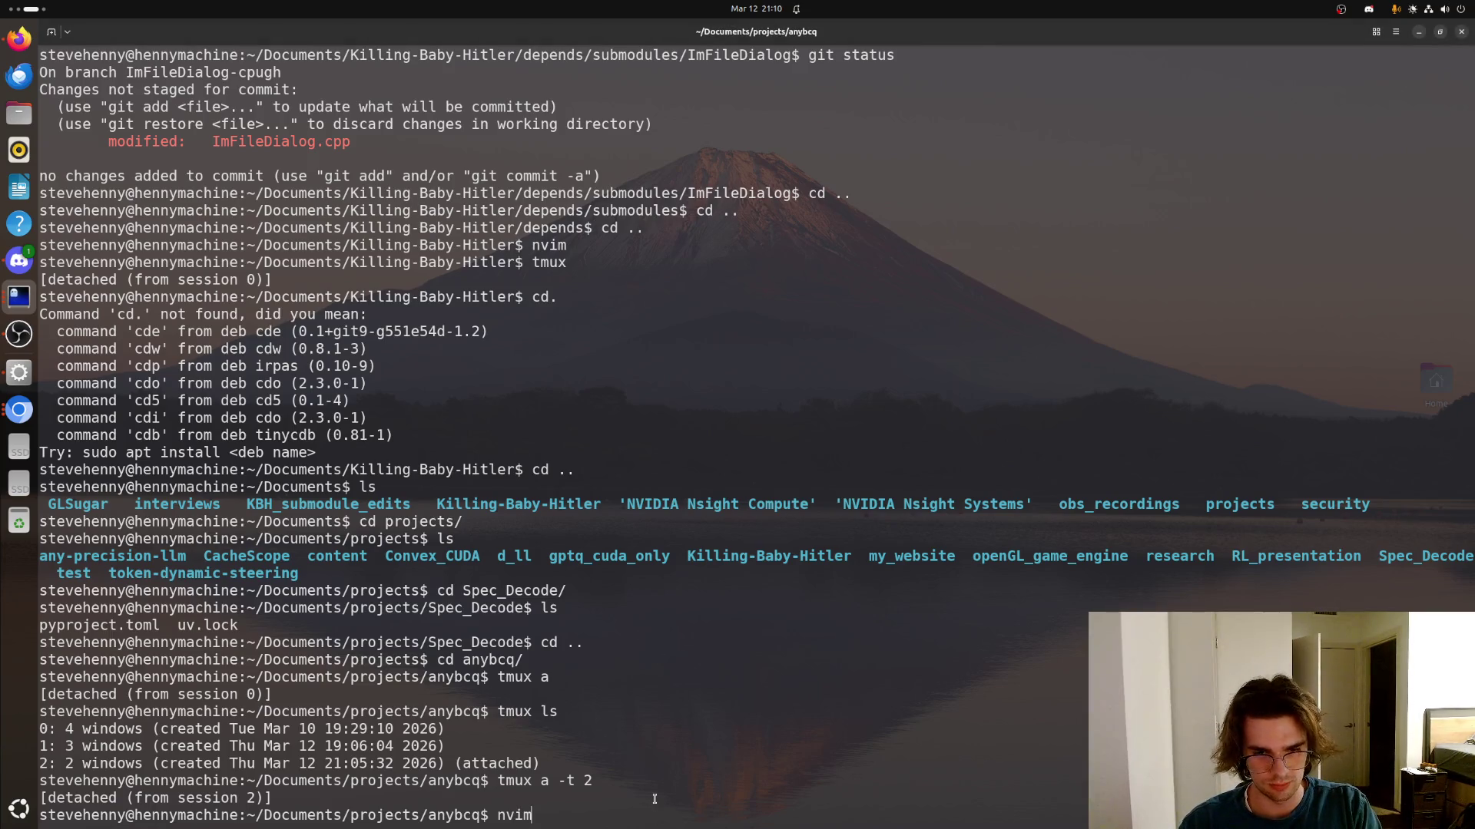
Drop the half-typed nvim, list the anybcq project files with ls and clear the screen
key(BackSpace)
key(BackSpace)
key(BackSpace)
key(BackSpace)
text(ls)
key(Return)
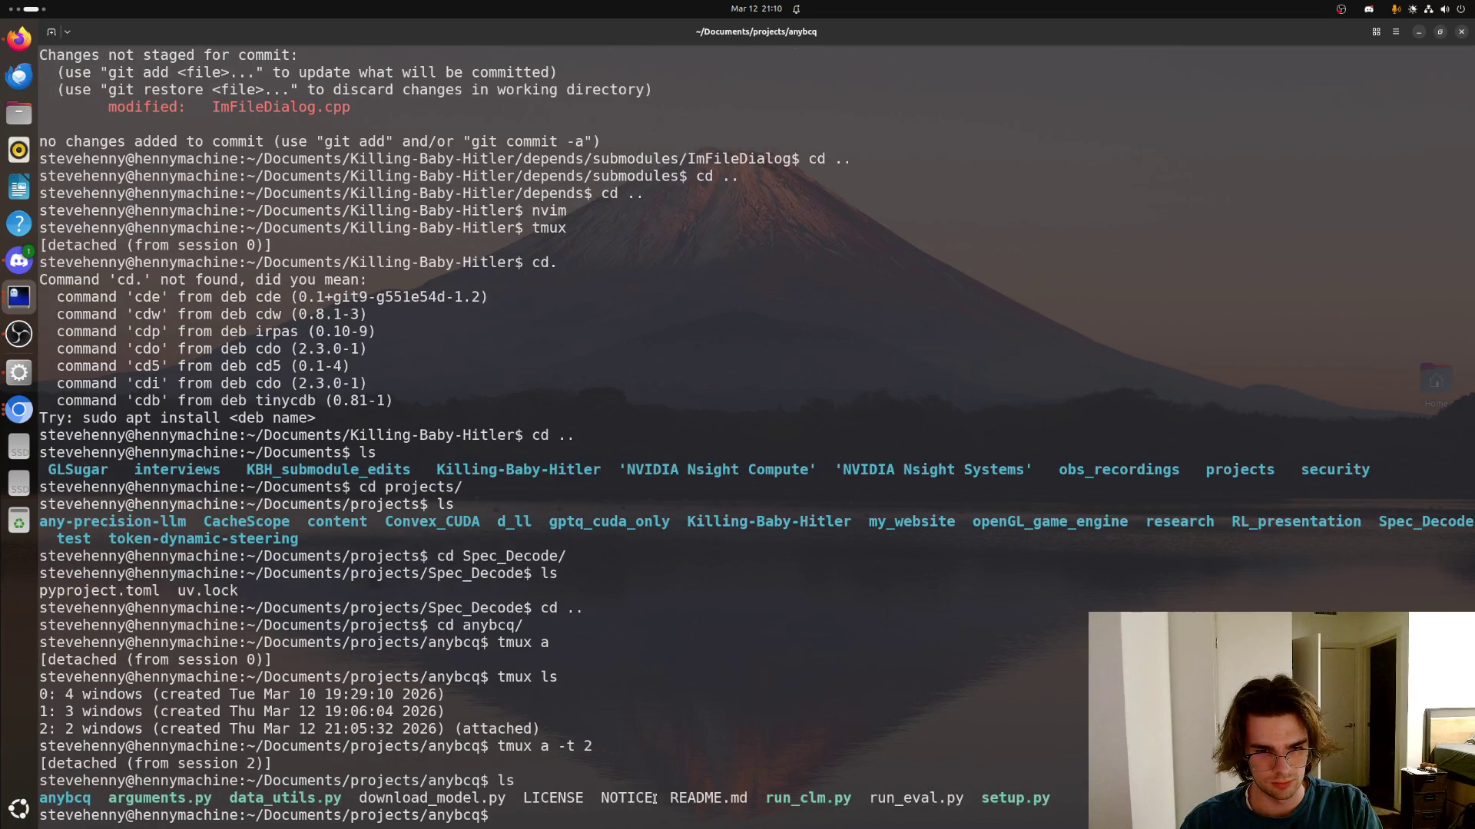
text(clear)
key(Return)
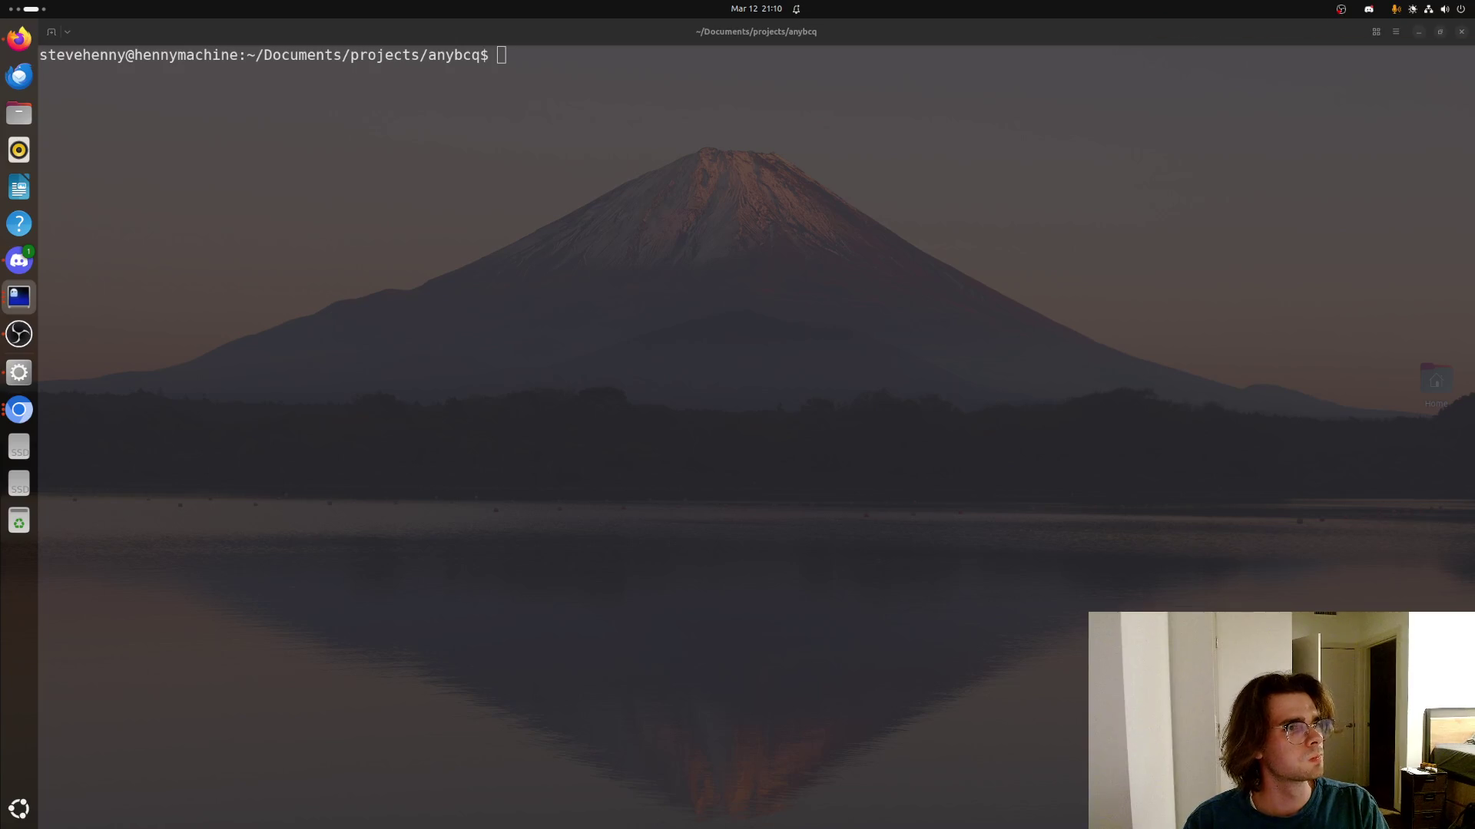
key(alt+Tab)
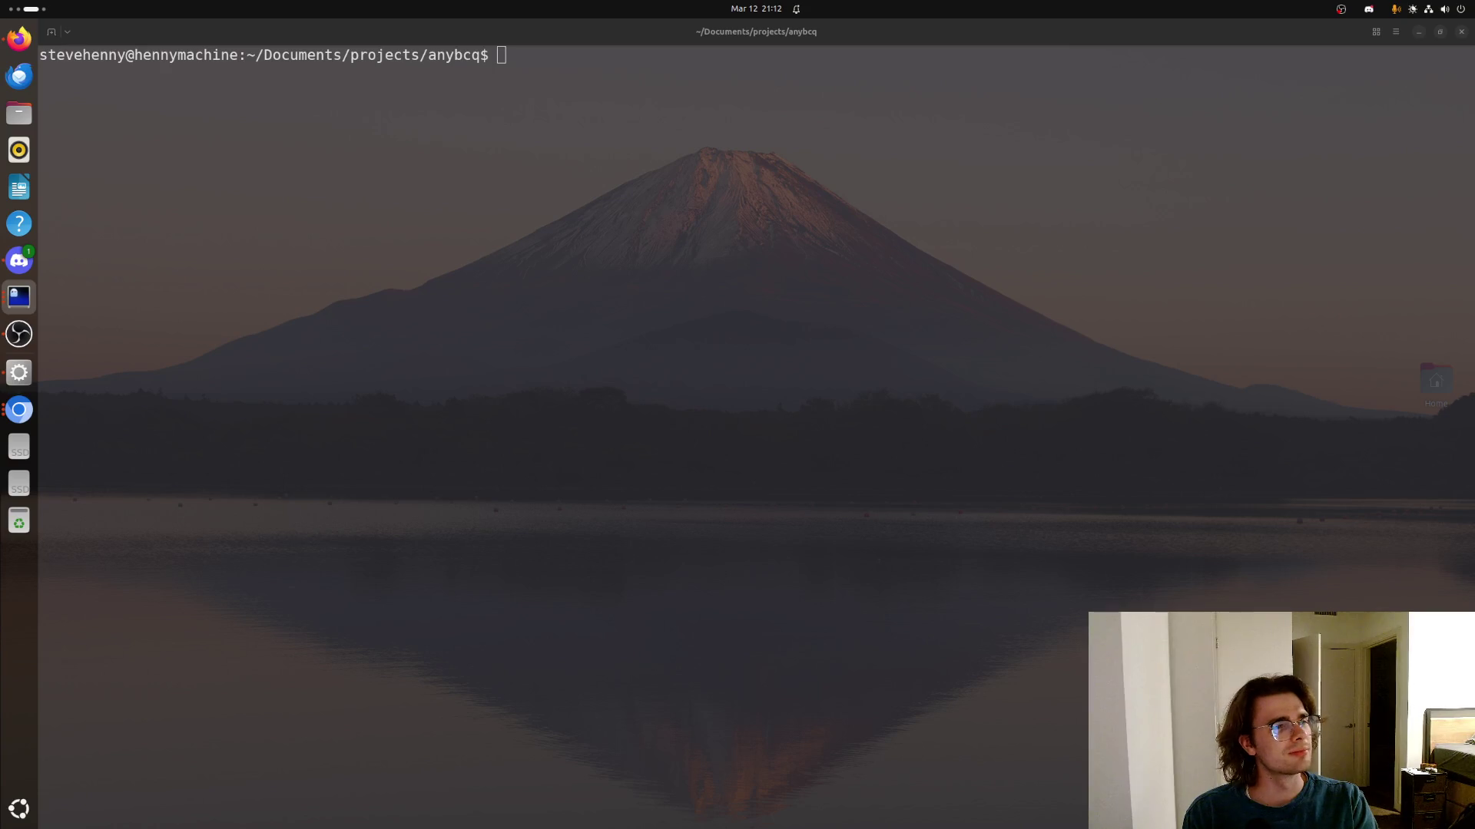
click(400, 146)
text(nvim)
Launch Neovim in the anybcq project and open utils/swap_linear.py from the file explorer
key(Return)
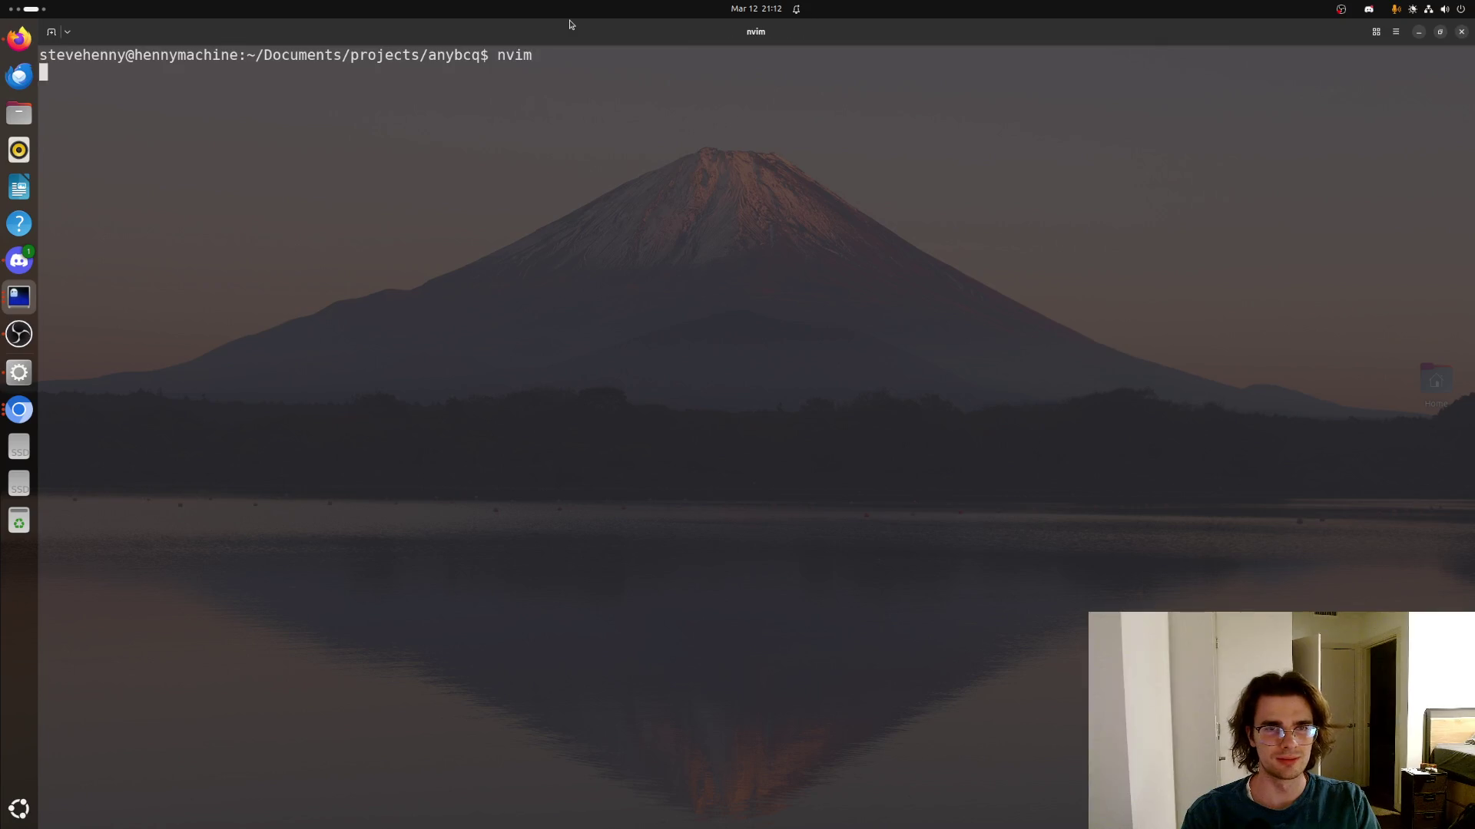
key(l)
key(j)
key(j)
key(j)
key(l)
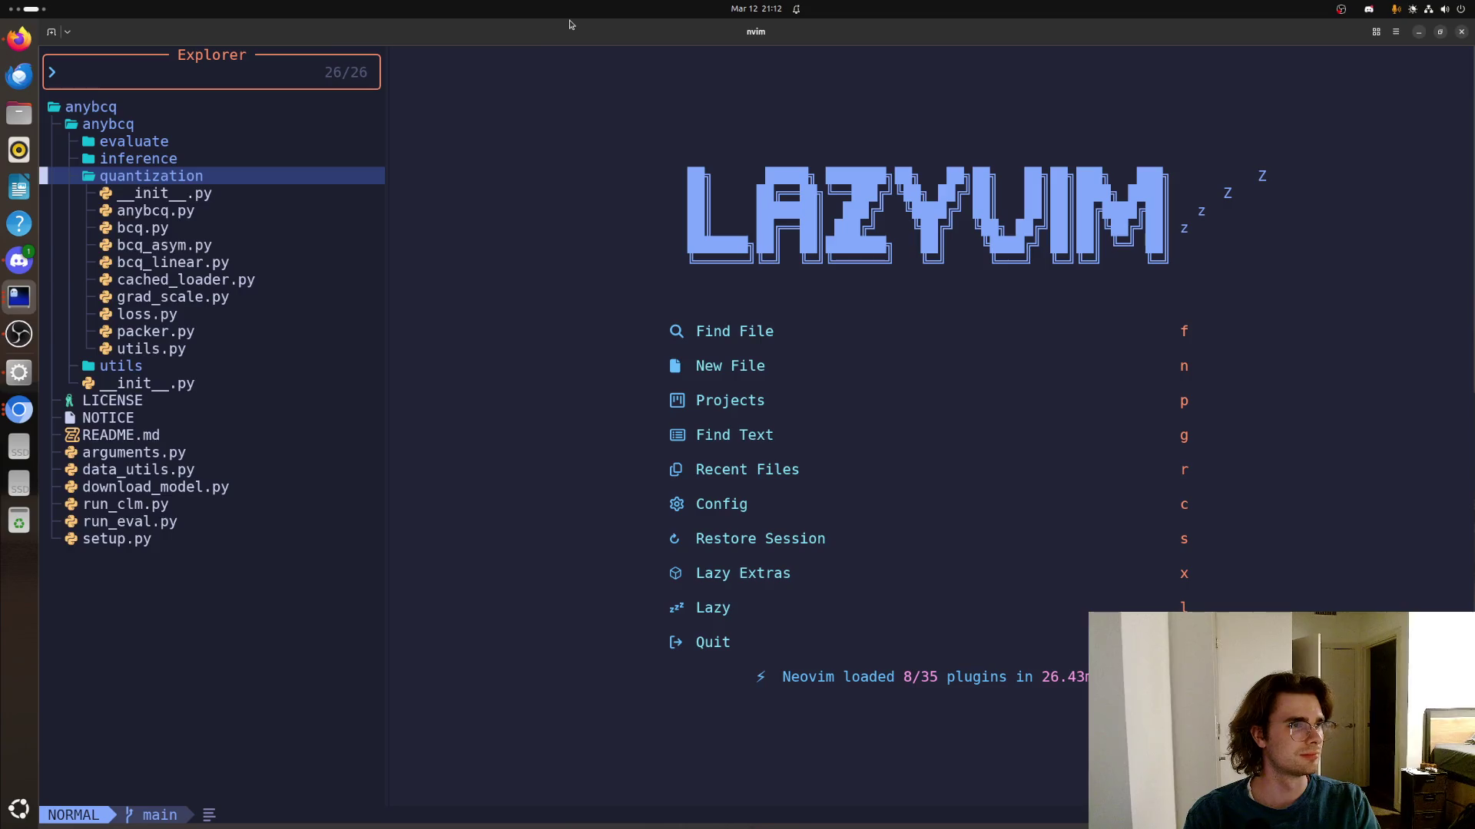
key(h)
key(j)
key(l)
key(j)
key(j)
key(j)
key(Return)
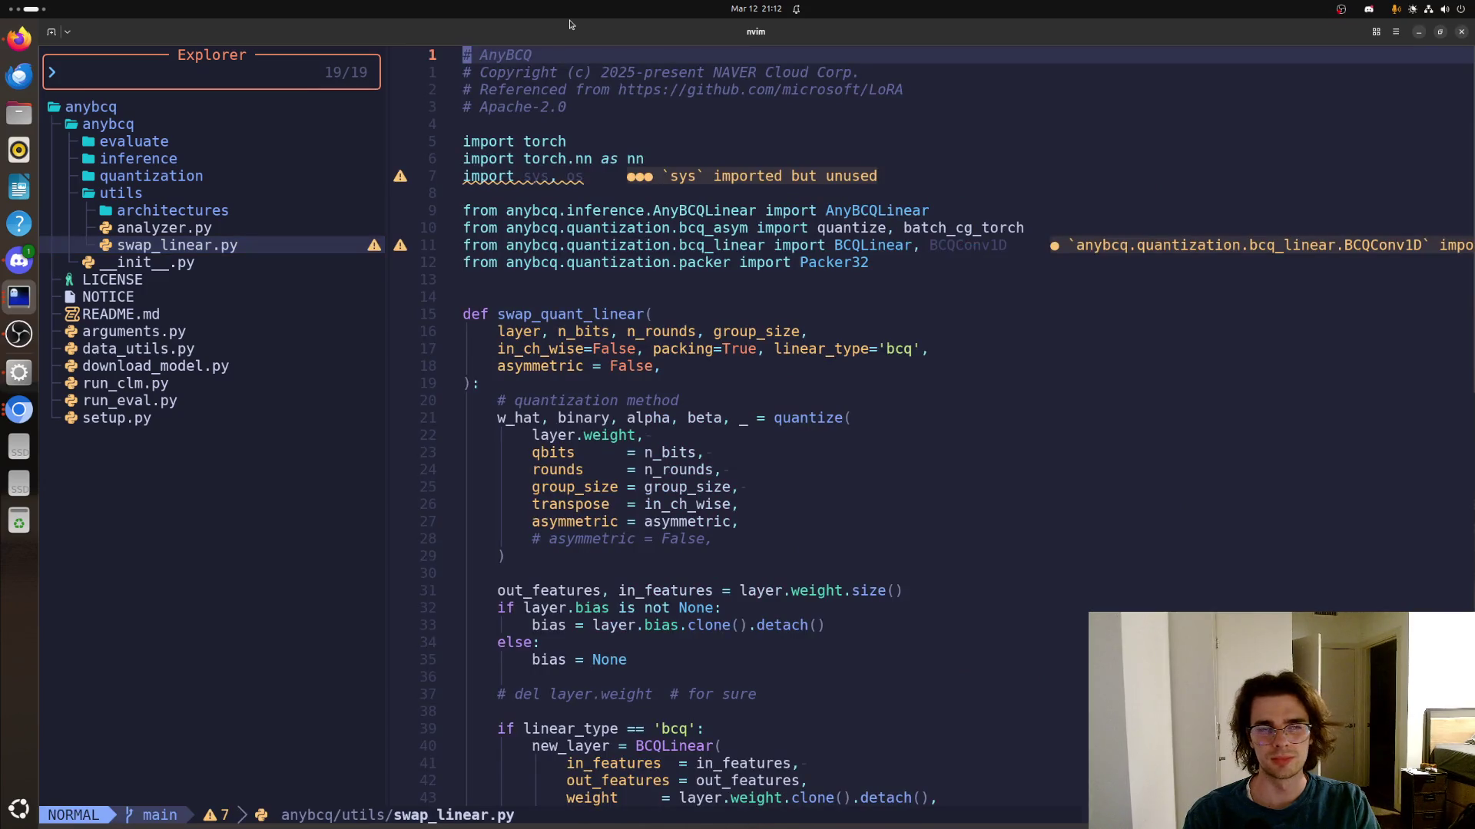
Move through the asymmetric parameter lines to the swap_quant_model function and its model parameter
key(j)
key(j)
key(j)
key(j)
key(j)
key(j)
key(j)
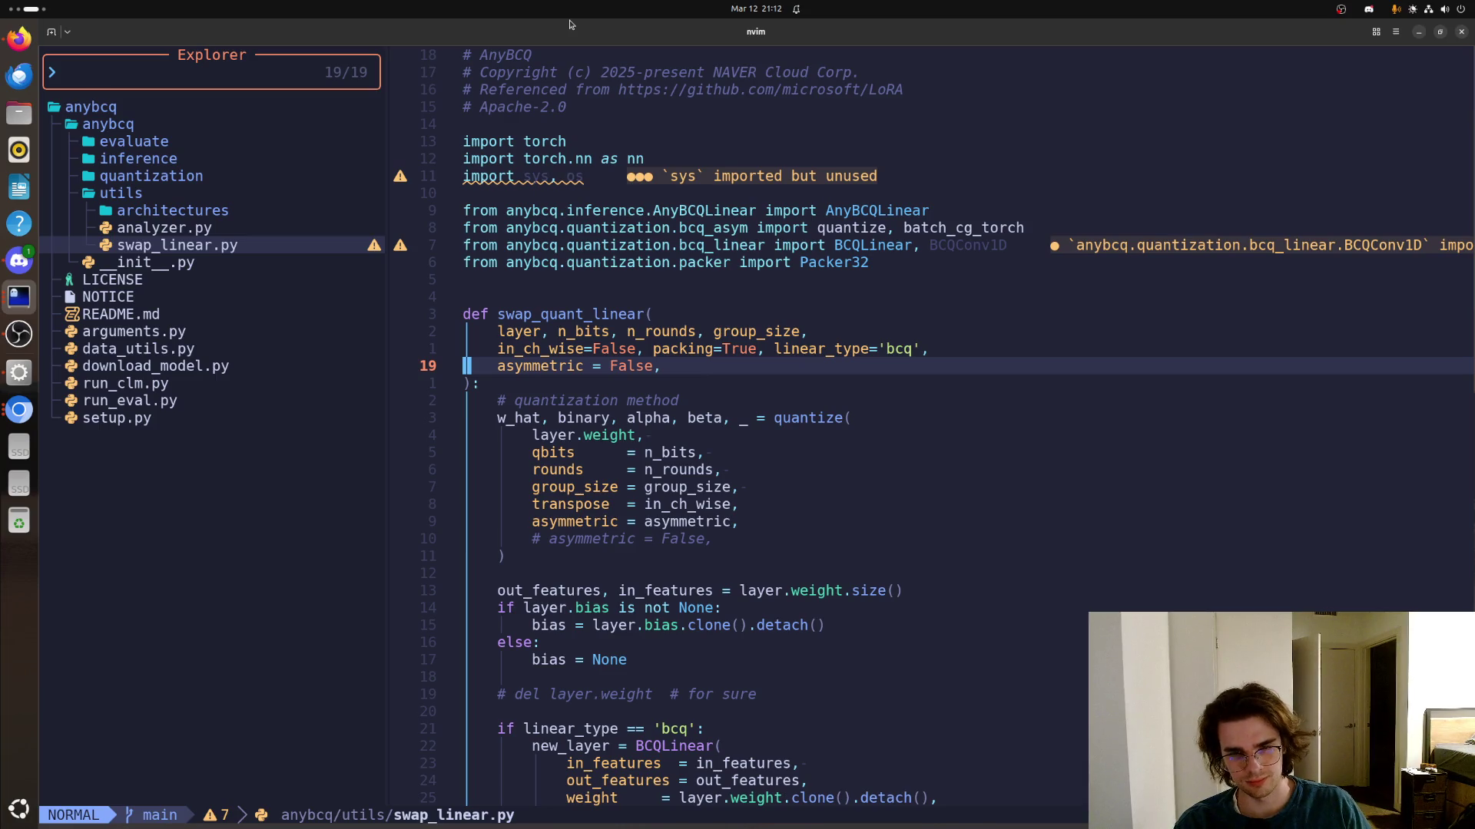
key(j)
key(j)
key(j)
key(j)
key(j)
key(j)
key(j)
key(j)
key(j)
key(j)
key(j)
key(j)
key(j)
key(j)
key(j)
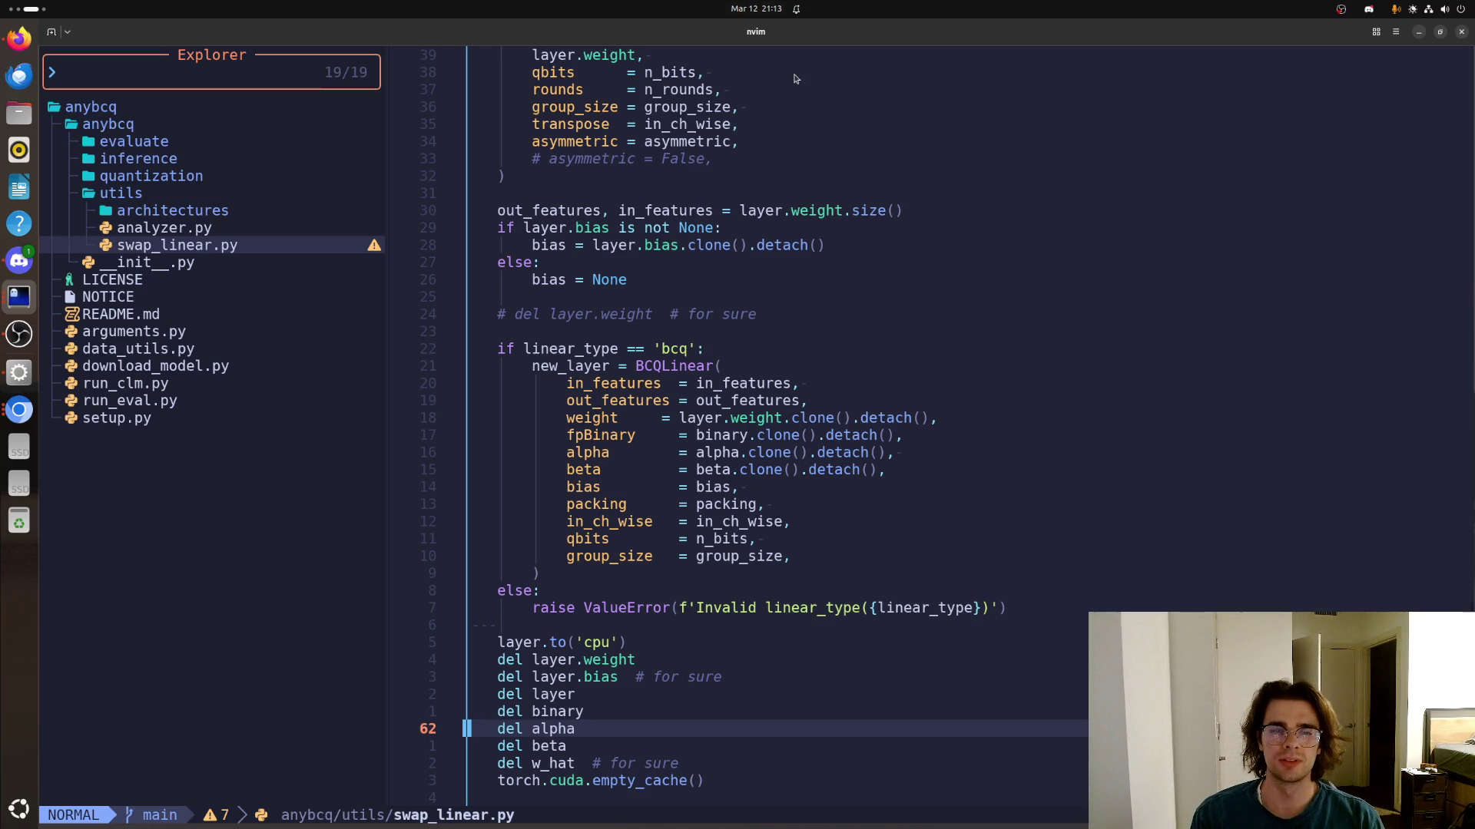
key(z)
key(z)
scroll(732, 335, down, 3)
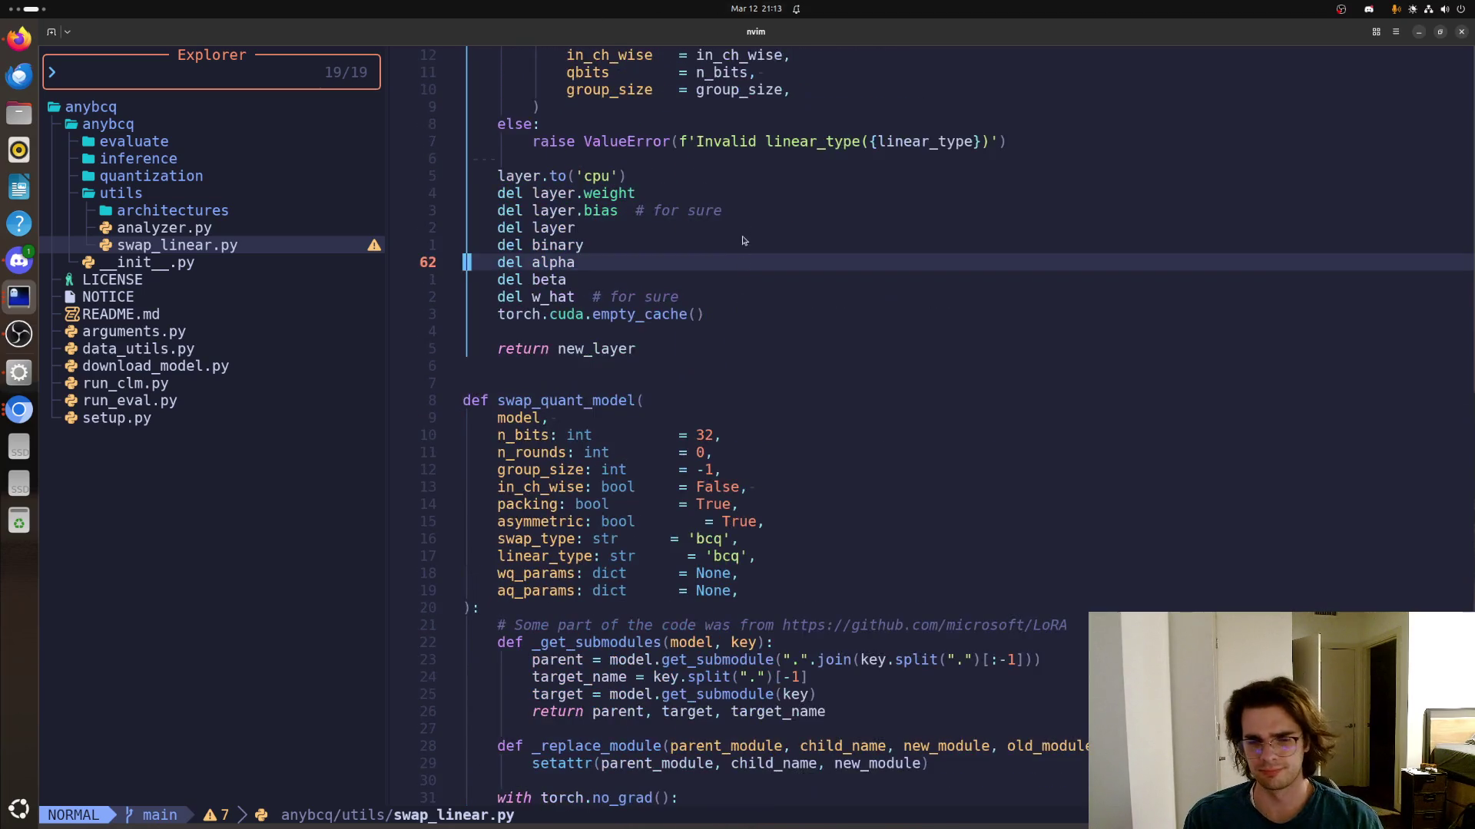
scroll(750, 205, down, 3)
scroll(691, 371, up, 9)
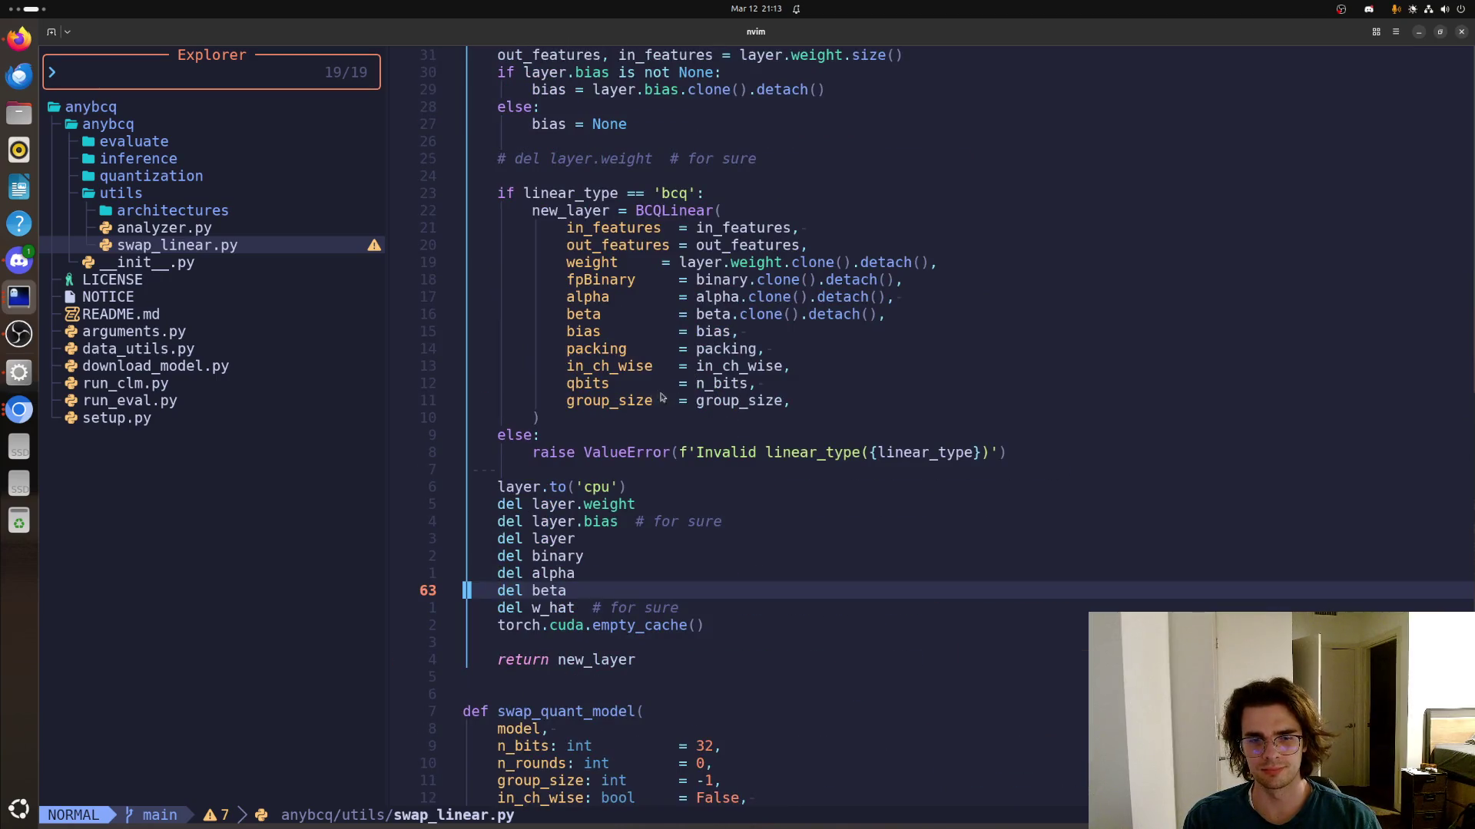
scroll(651, 404, down, 3)
scroll(649, 410, down, 3)
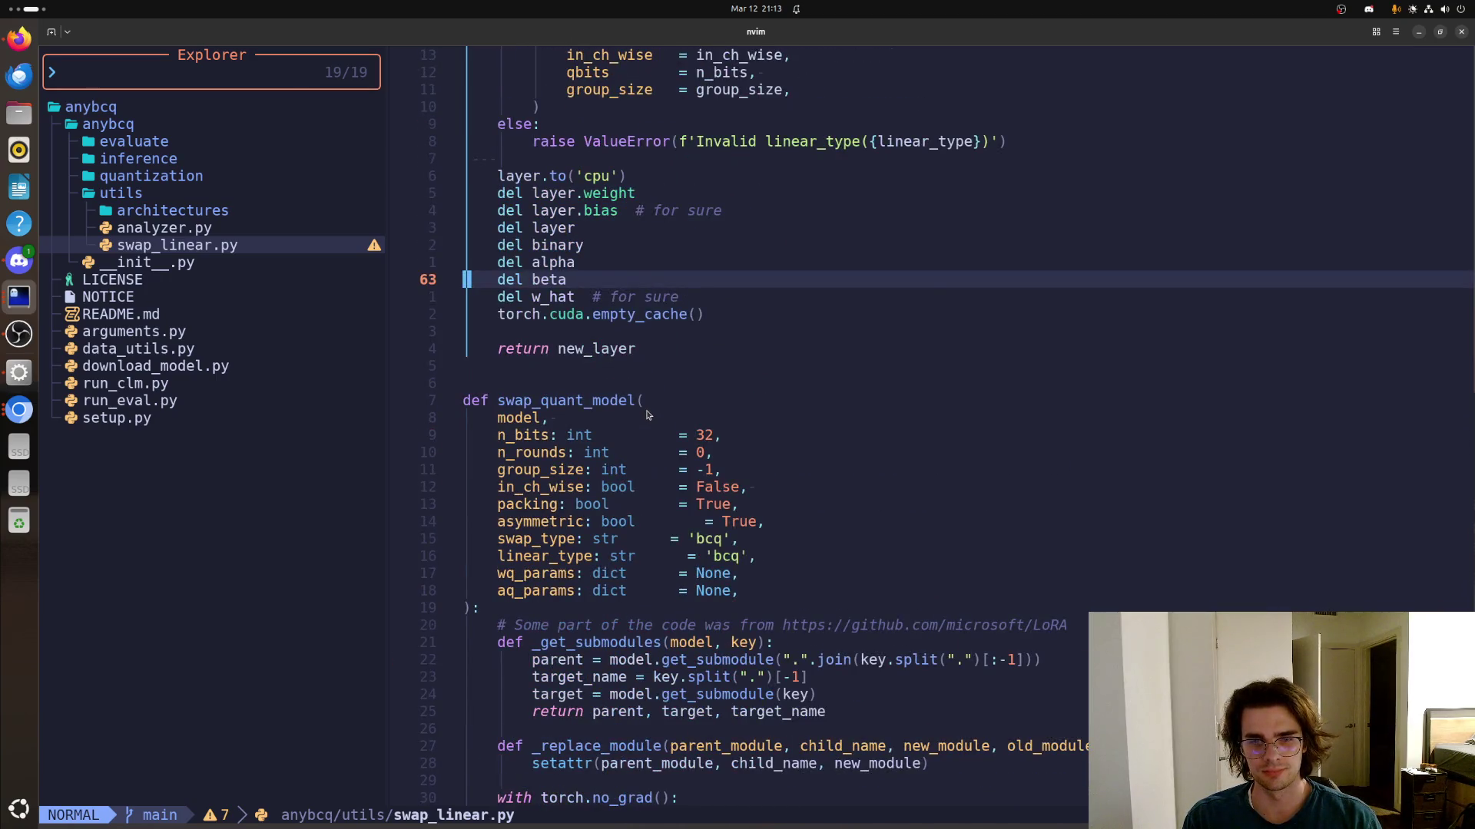
click(633, 399)
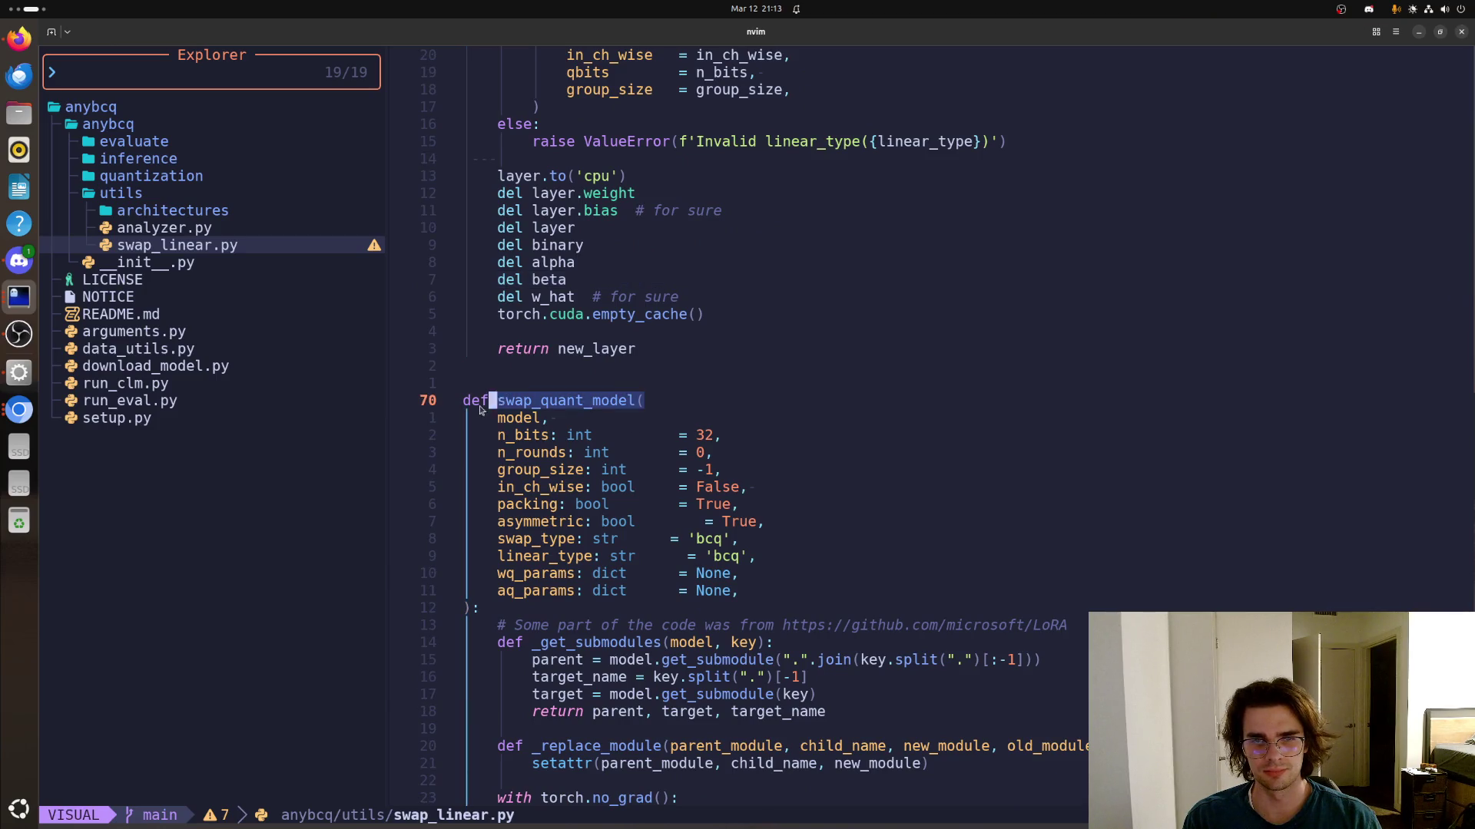
click(545, 414)
scroll(712, 428, down, 3)
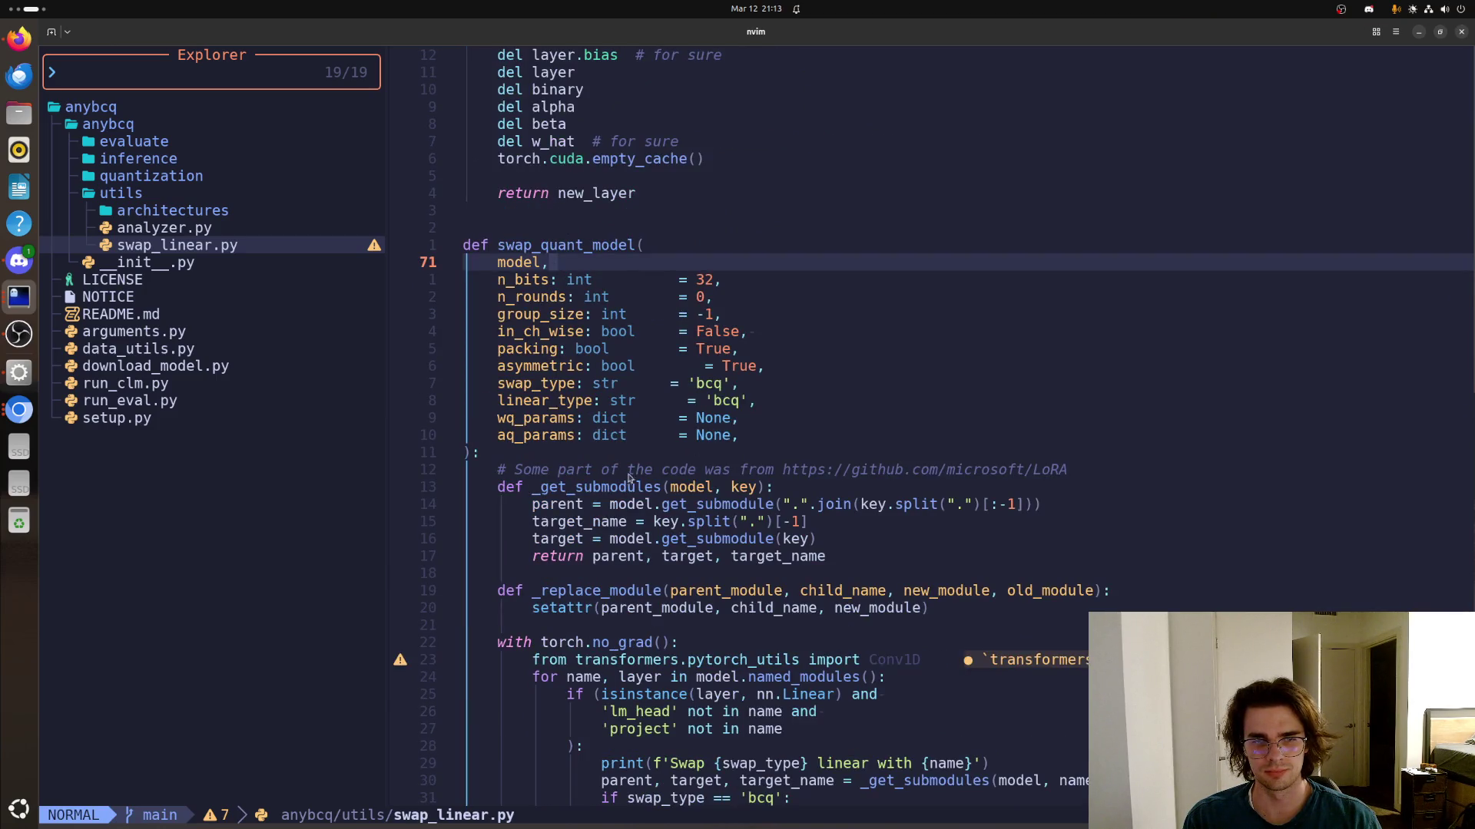
Select the word 'microsoft' and the whole LoRA comment line with visual-block and visual-line modes
click(968, 475)
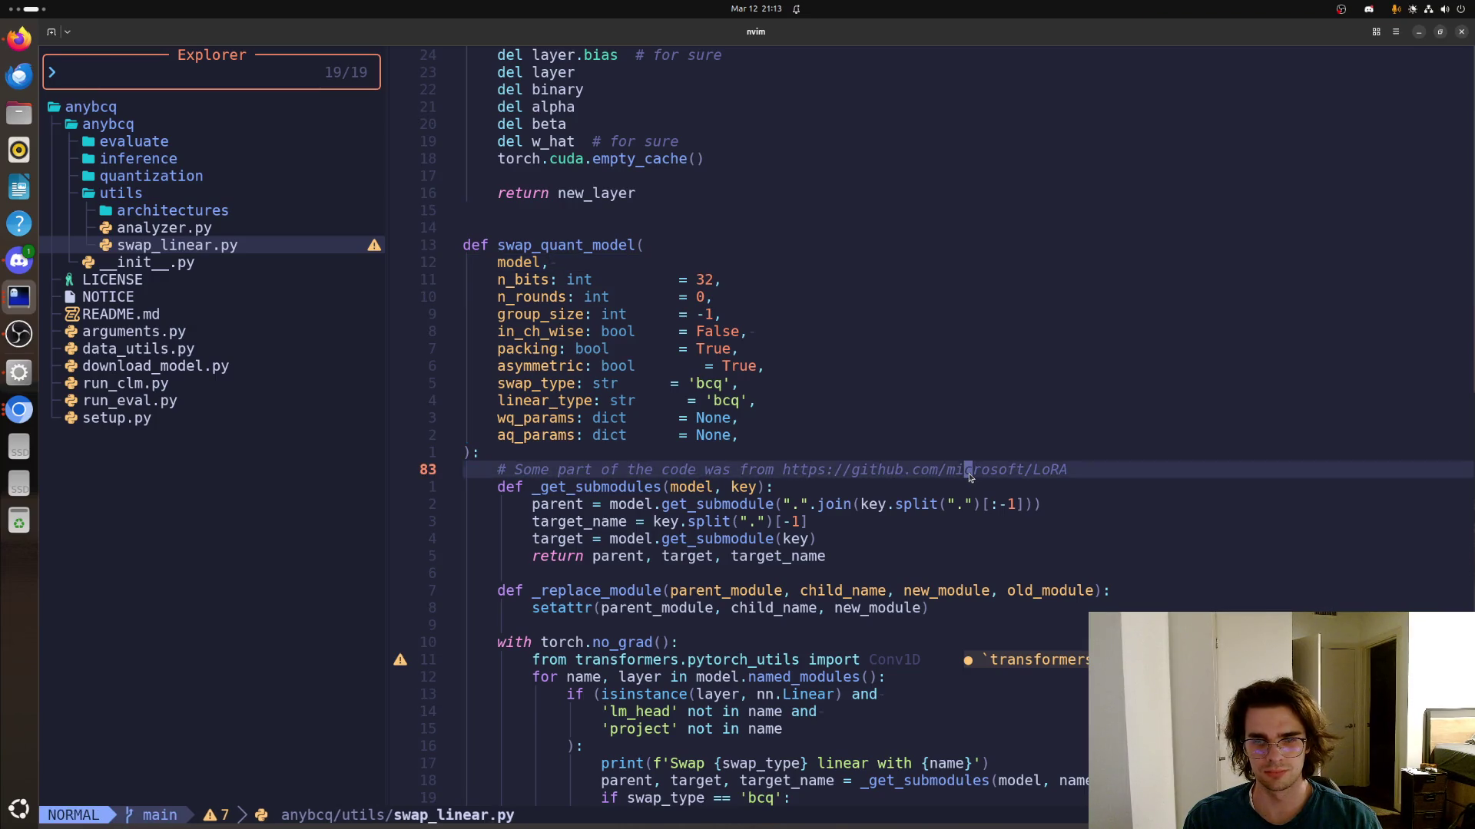
key(ctrl+v)
key(Escape)
key(ctrl+v)
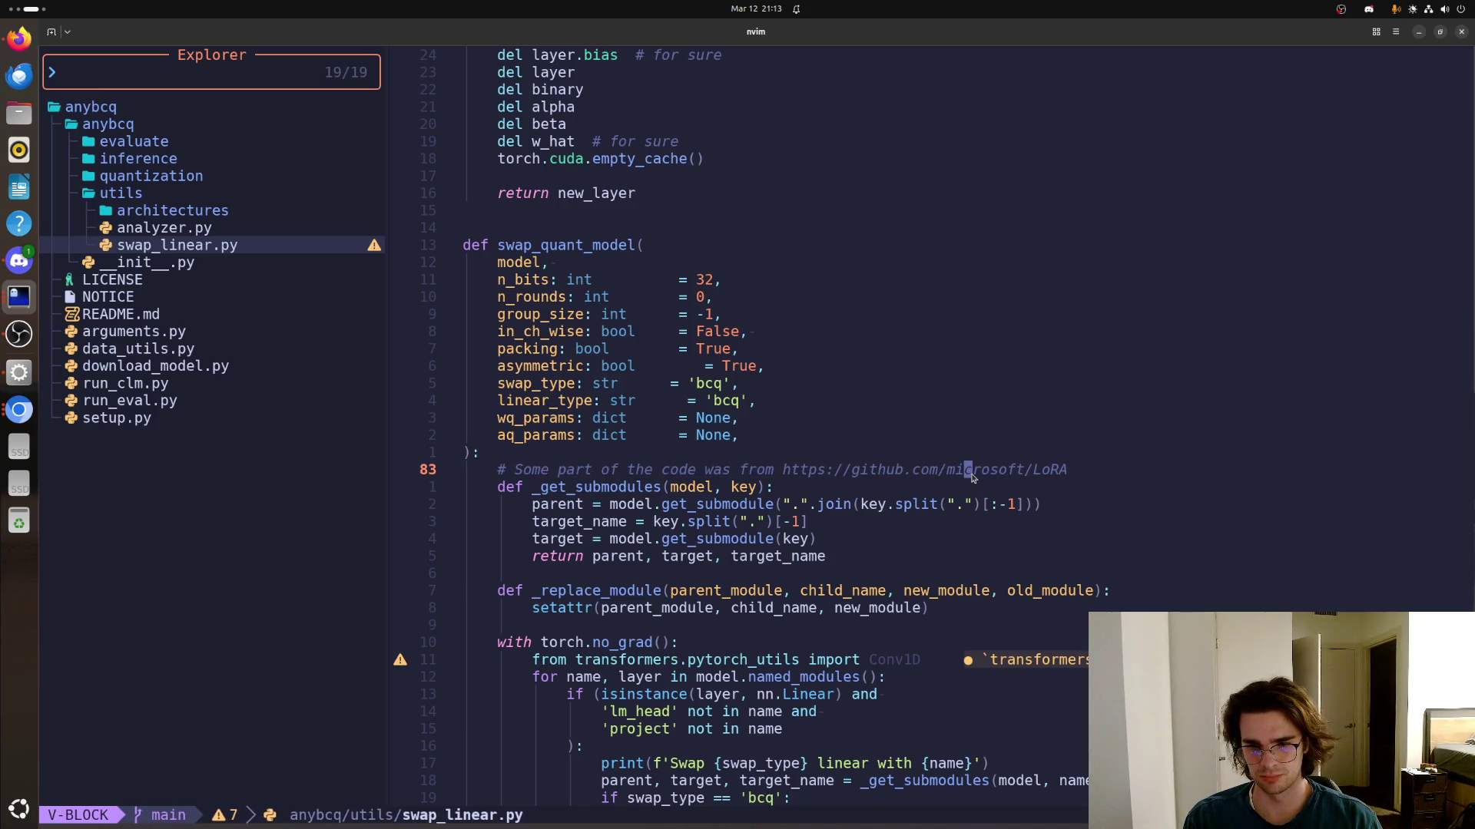
key(shift+v)
key(Escape)
key(ctrl+v)
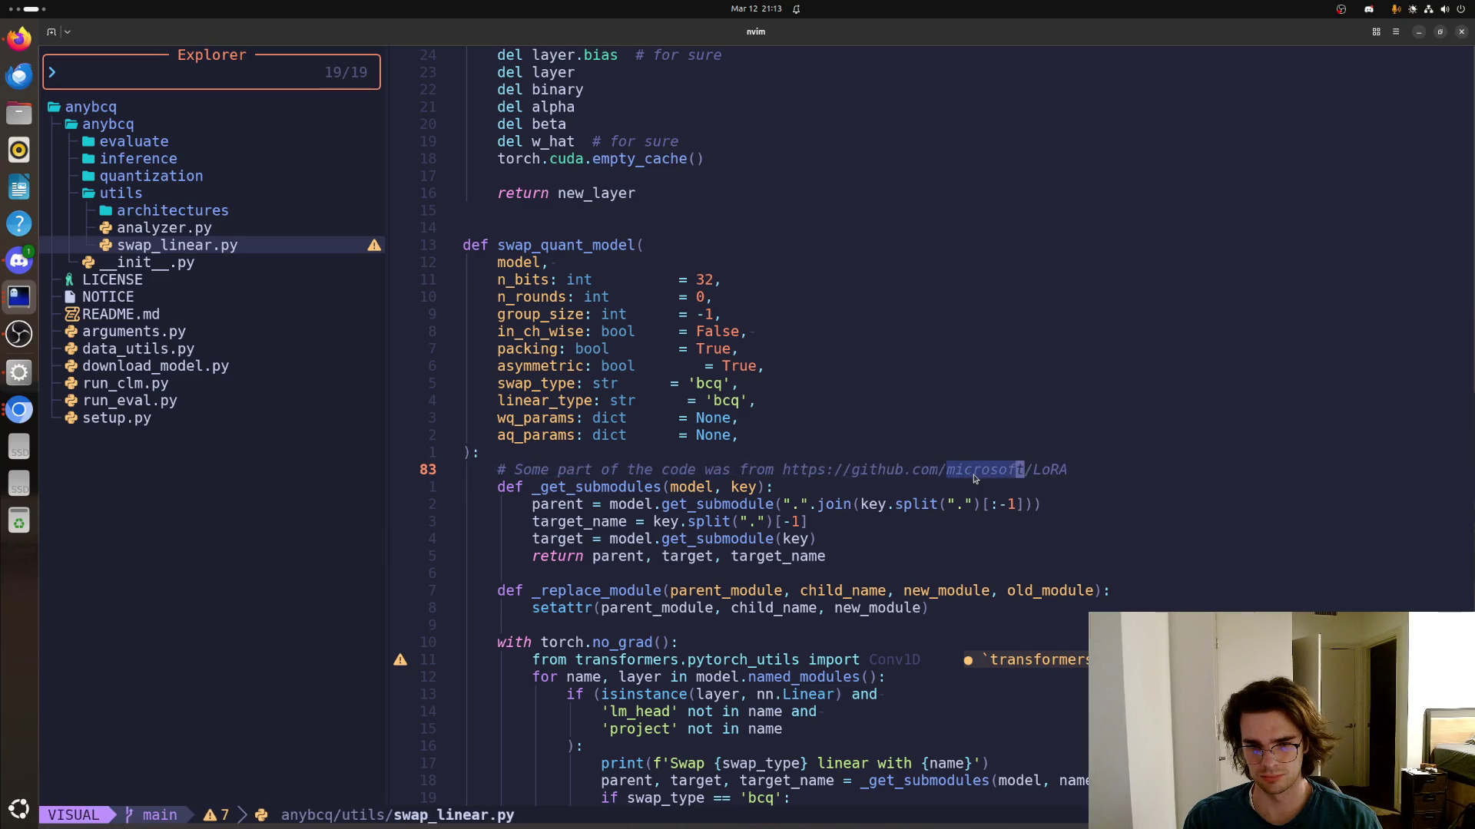
scroll(972, 478, down, 3)
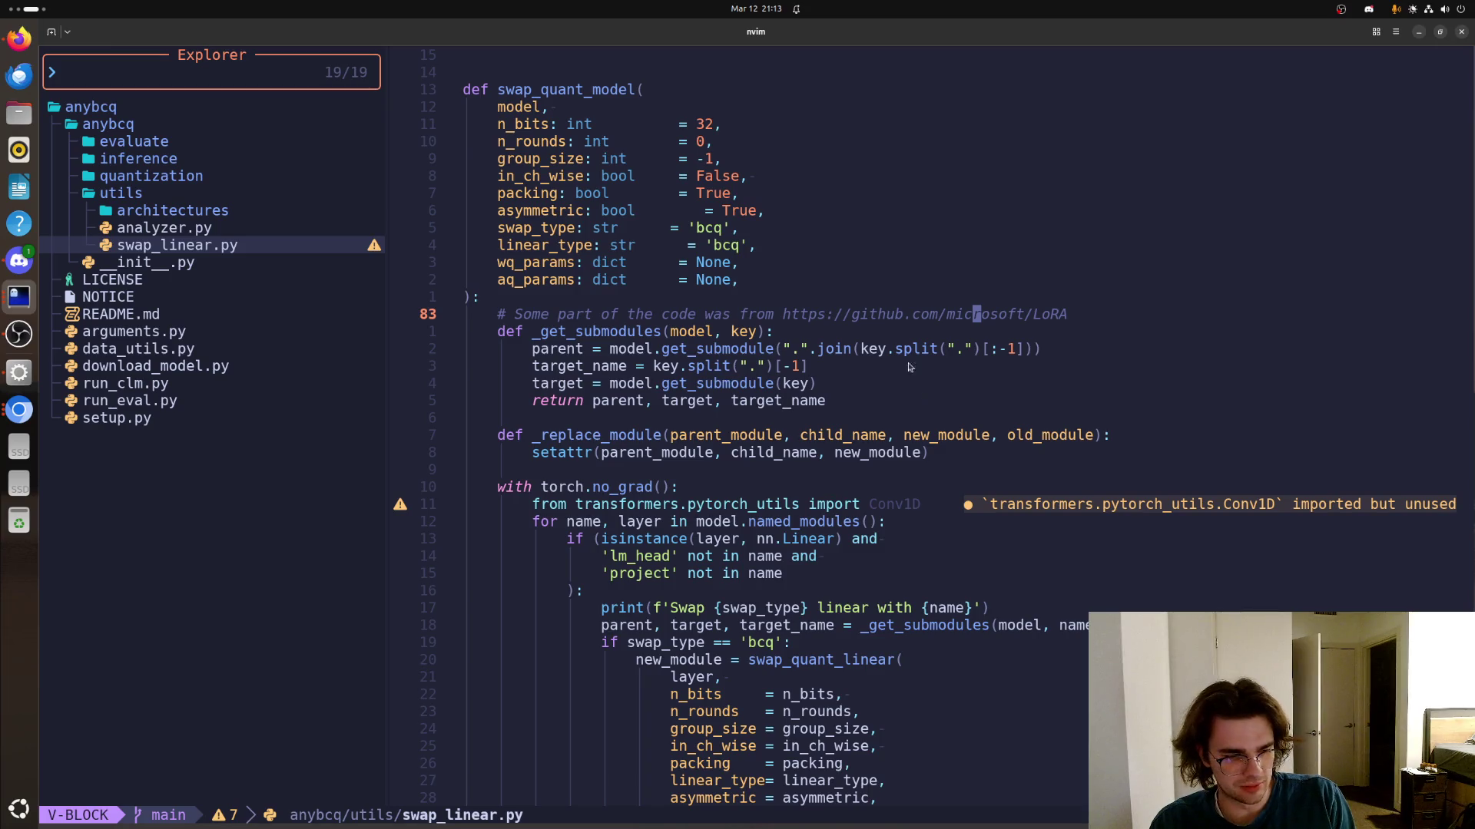
scroll(978, 496, down, 6)
scroll(978, 496, down, 3)
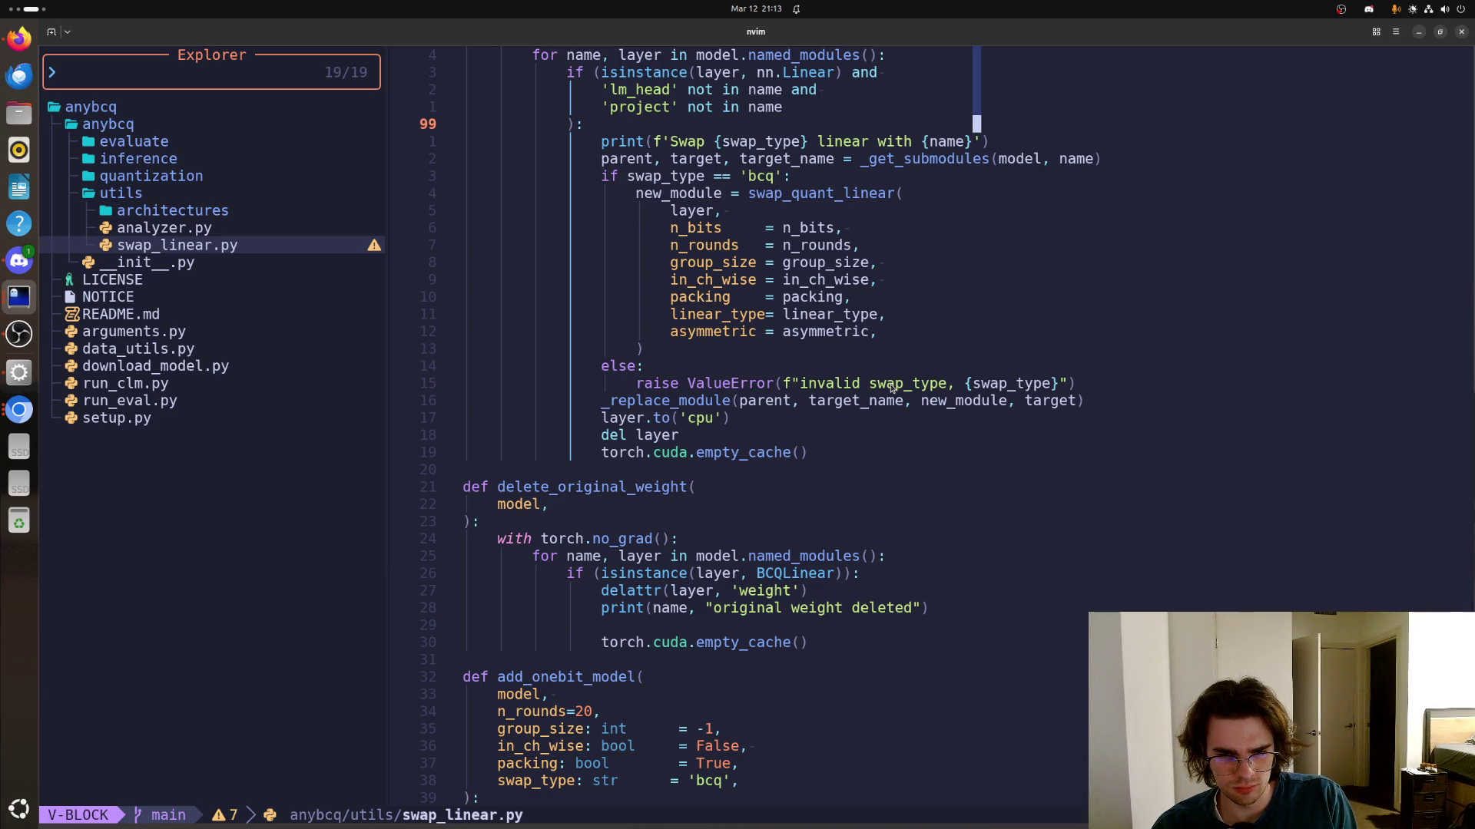
key(space)
text(s)
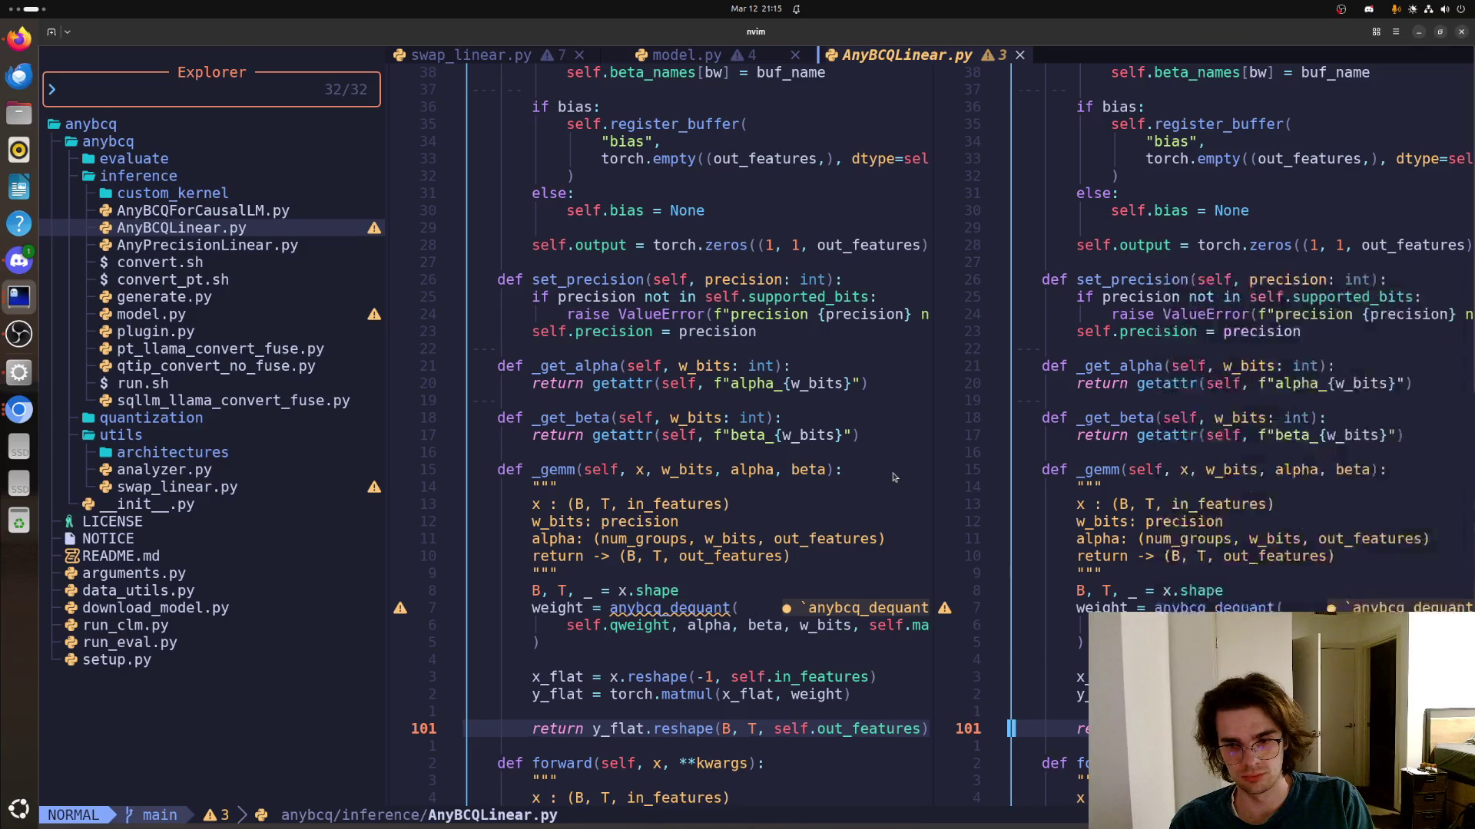
text(g)
text(any)
text(bcq_)
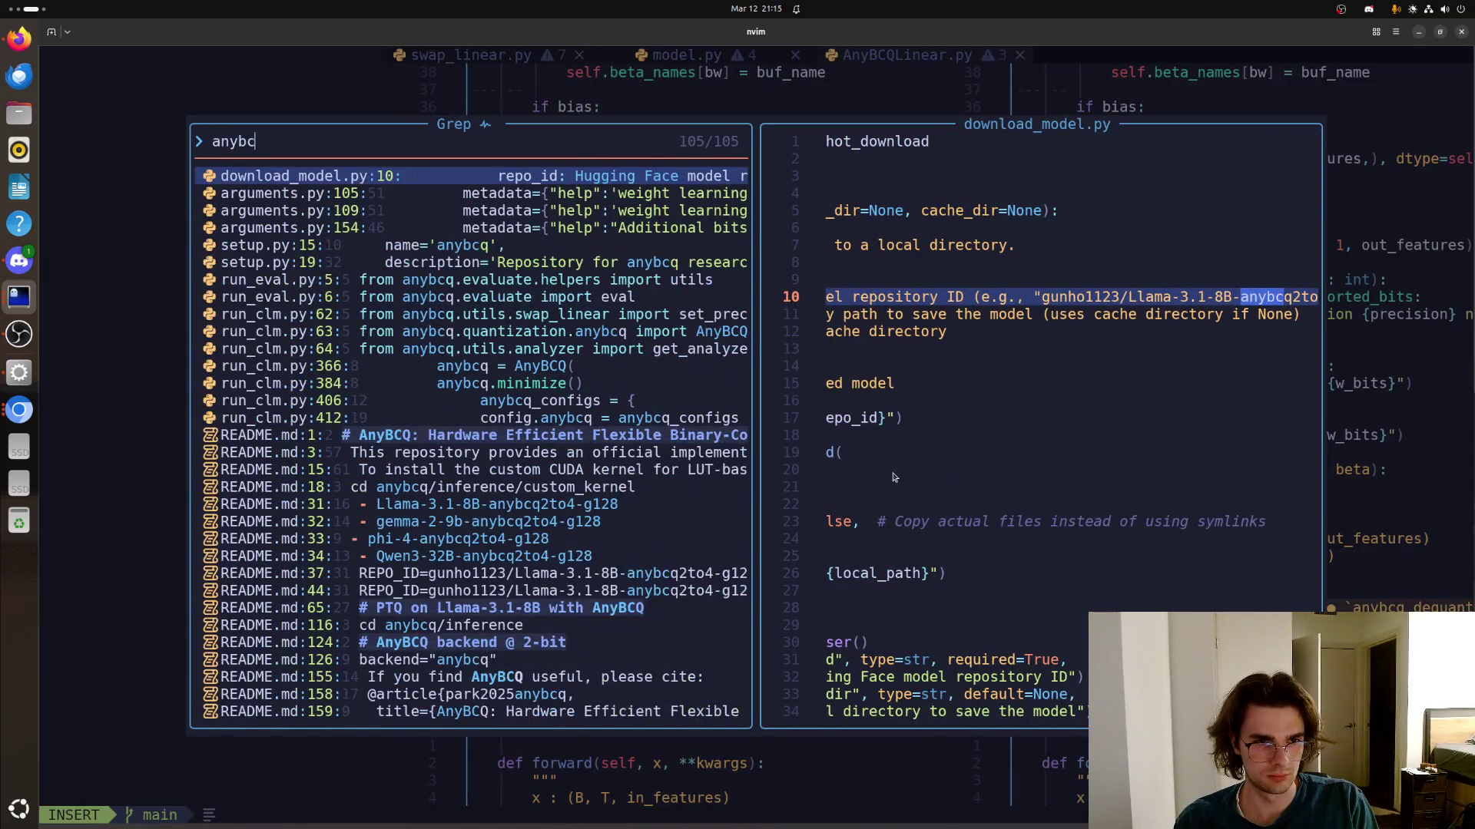
text(dequant)
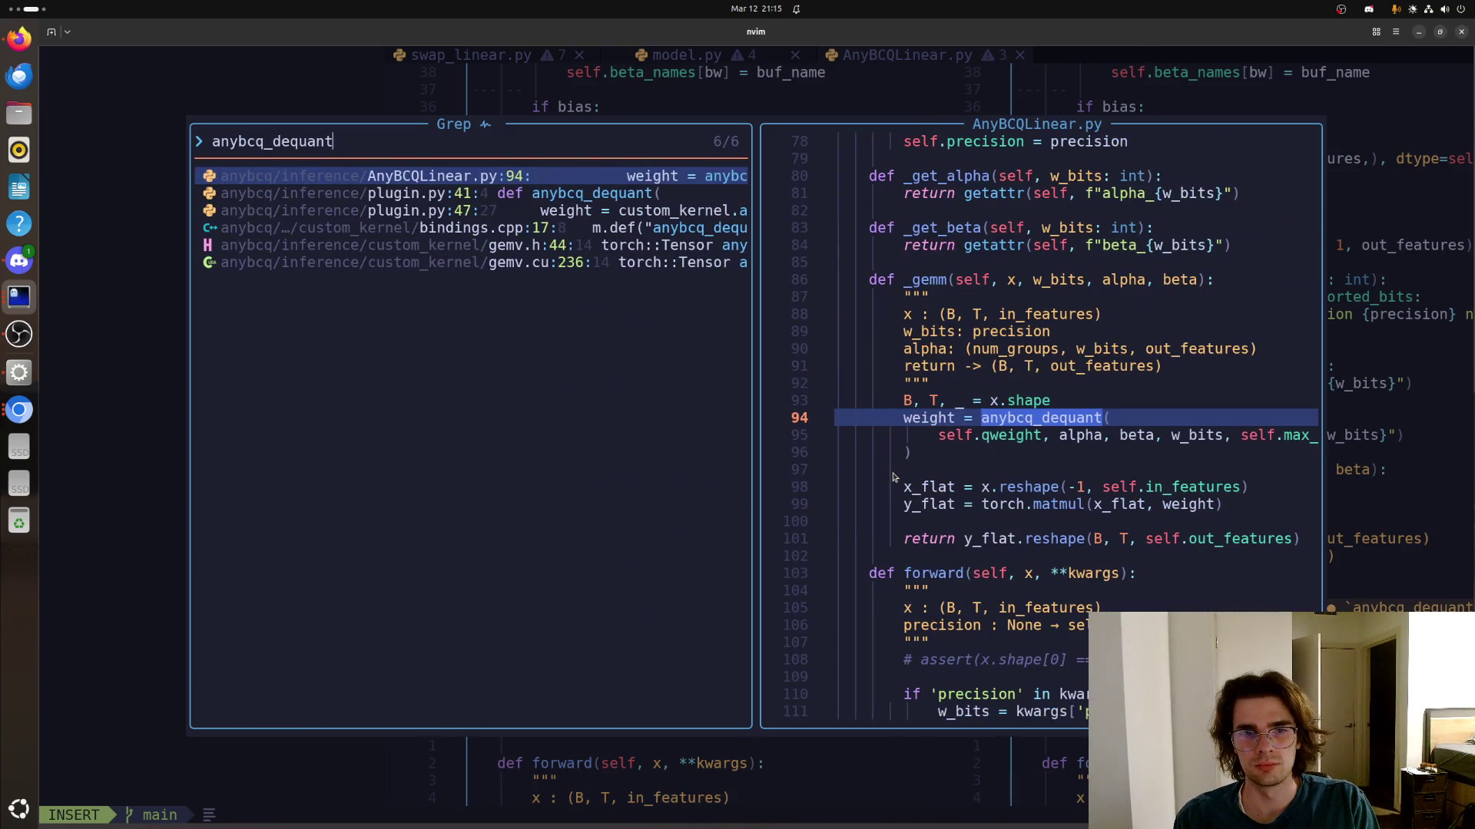
Open plugin.py at the anybcq_dequant definition and move down to its register_fake fake implementation
key(Down)
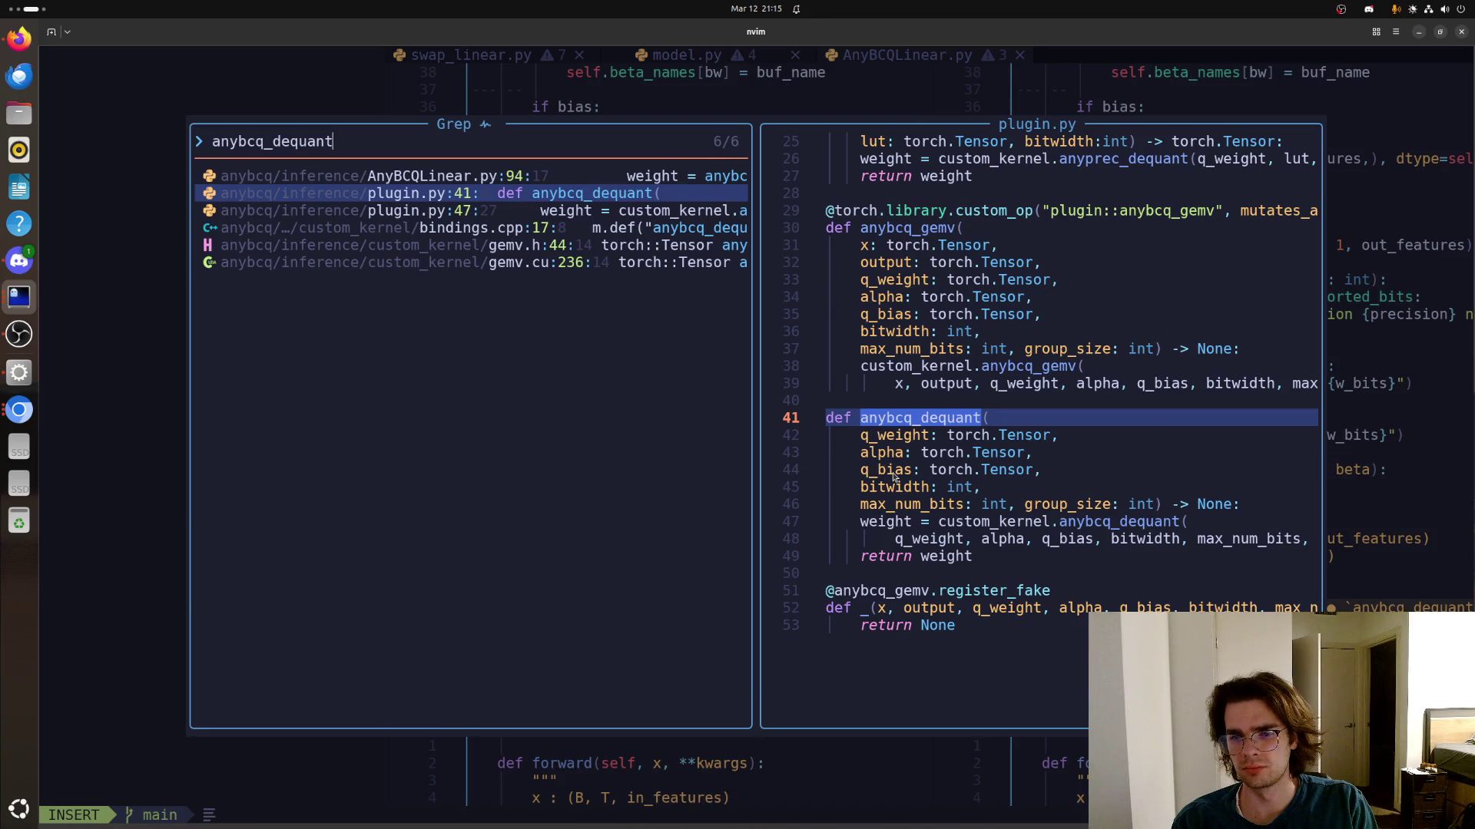
key(Return)
key(j)
key(j)
key(j)
key(j)
key(j)
key(j)
key(j)
key(w)
key(j)
key(w)
key(w)
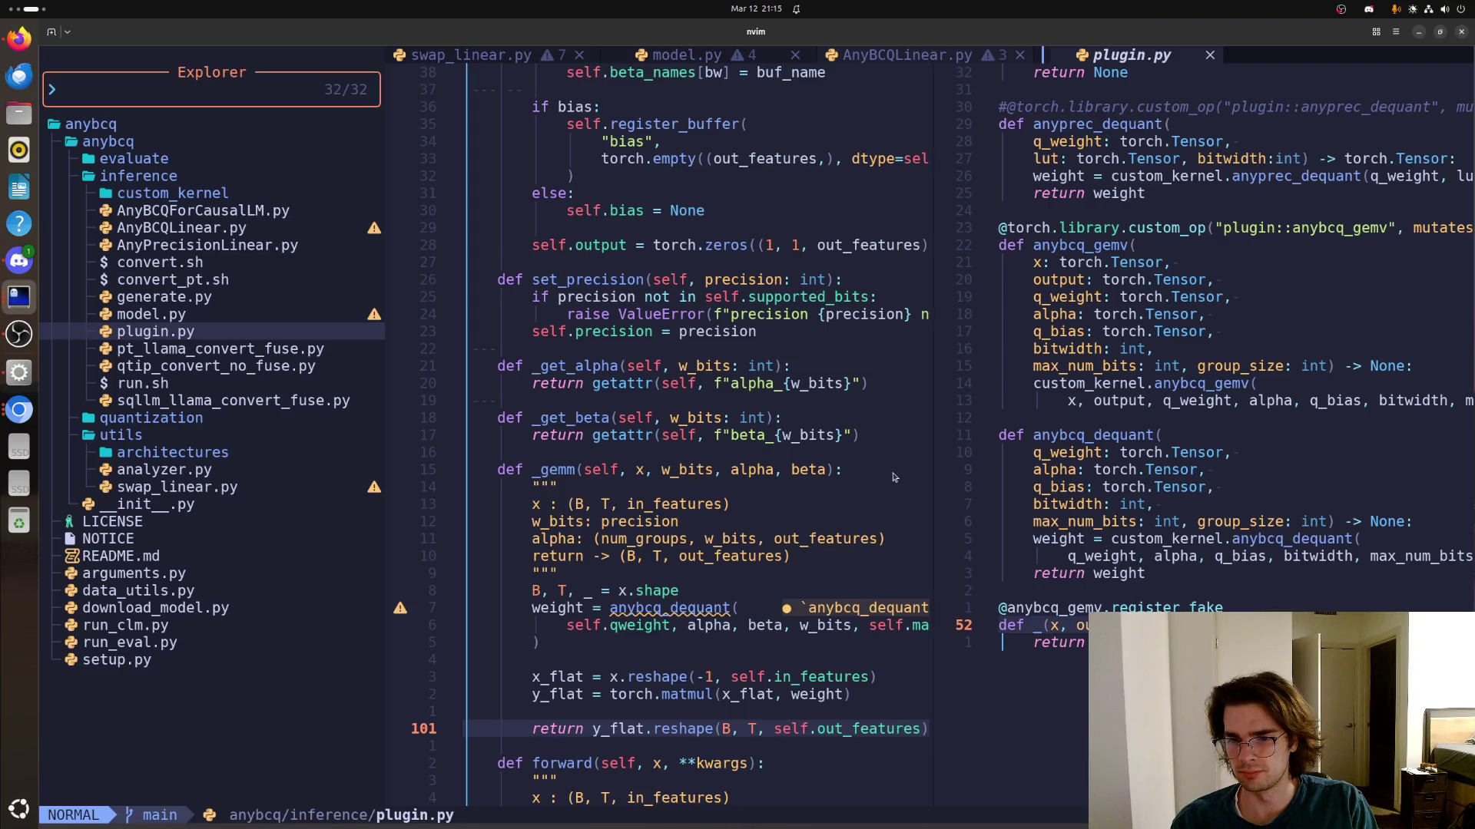
Search the project for 'anybcq_gemv' and jump to its definition match in plugin.py
key(j)
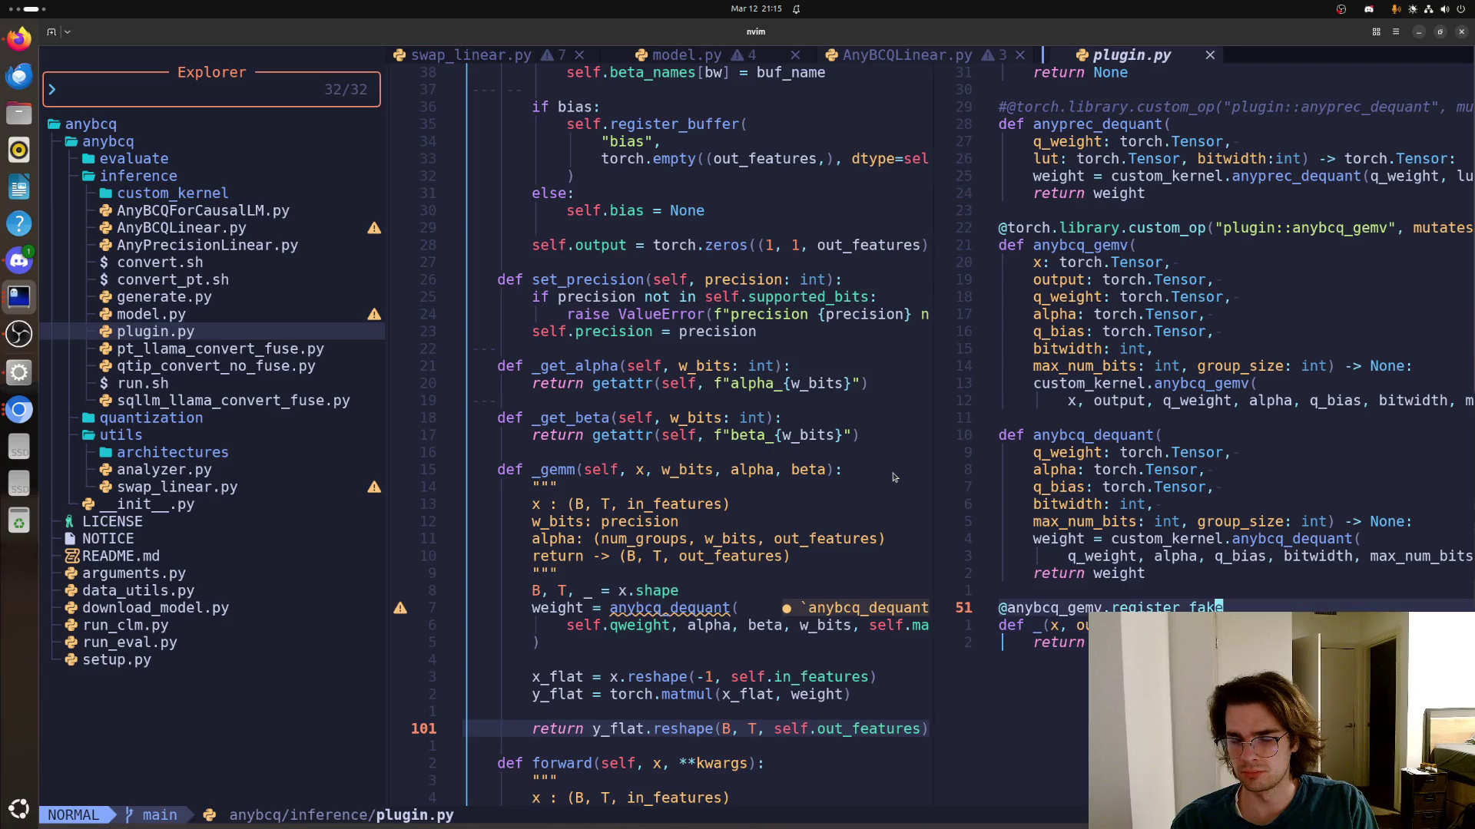
key(space)
key(slash)
text(anybcq_gem)
key(BackSpace)
key(BackSpace)
text(emv)
key(Down)
key(Return)
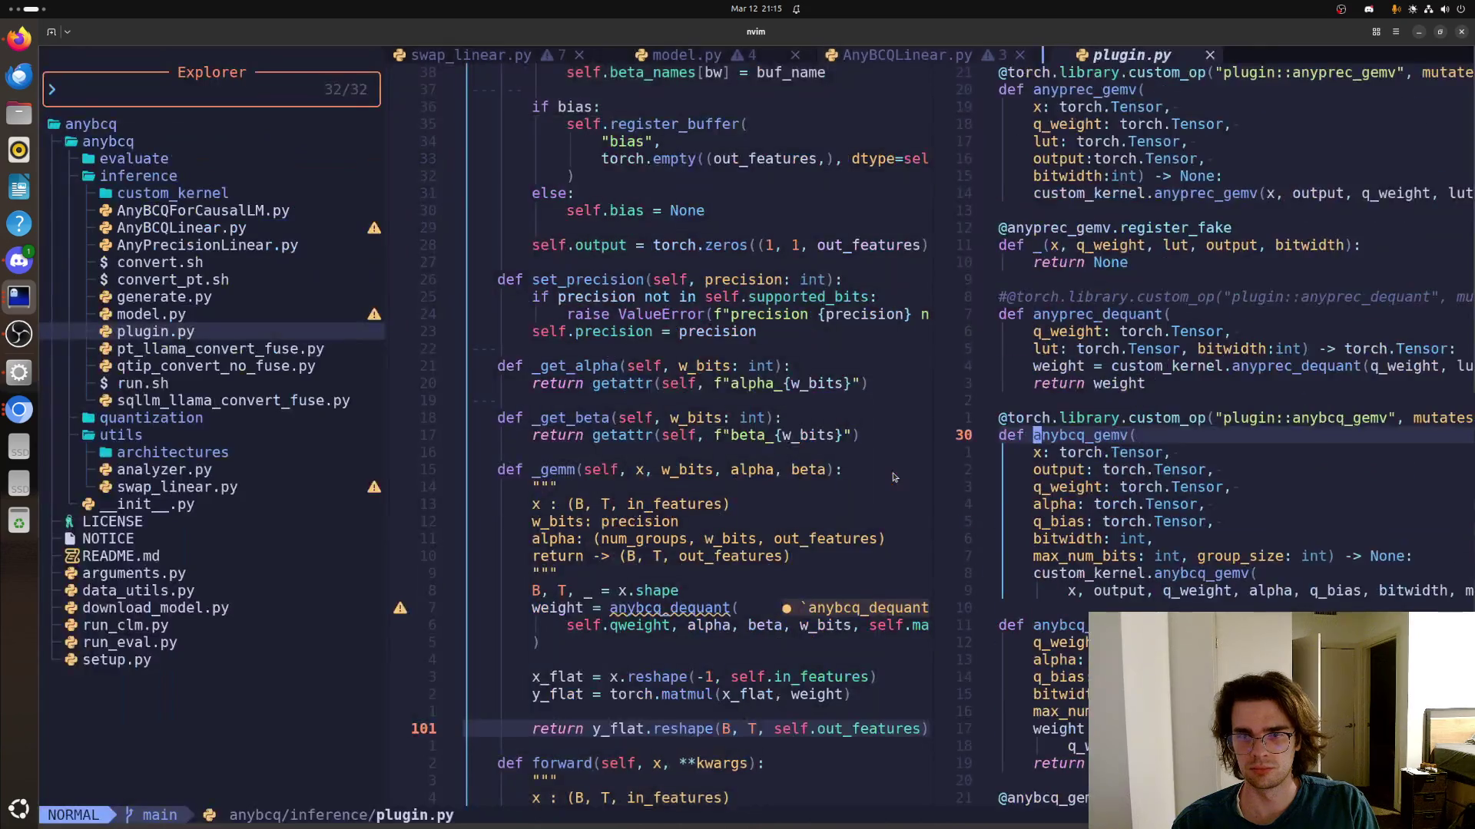
Walk through anybcq_gemv's custom_op decorator, its arguments (x, output) and the custom_kernel.anybcq_gemv call
key(k)
key(w)
key(w)
key(w)
key(w)
key(w)
key(w)
key(w)
key(w)
key(w)
key(w)
key(w)
key(w)
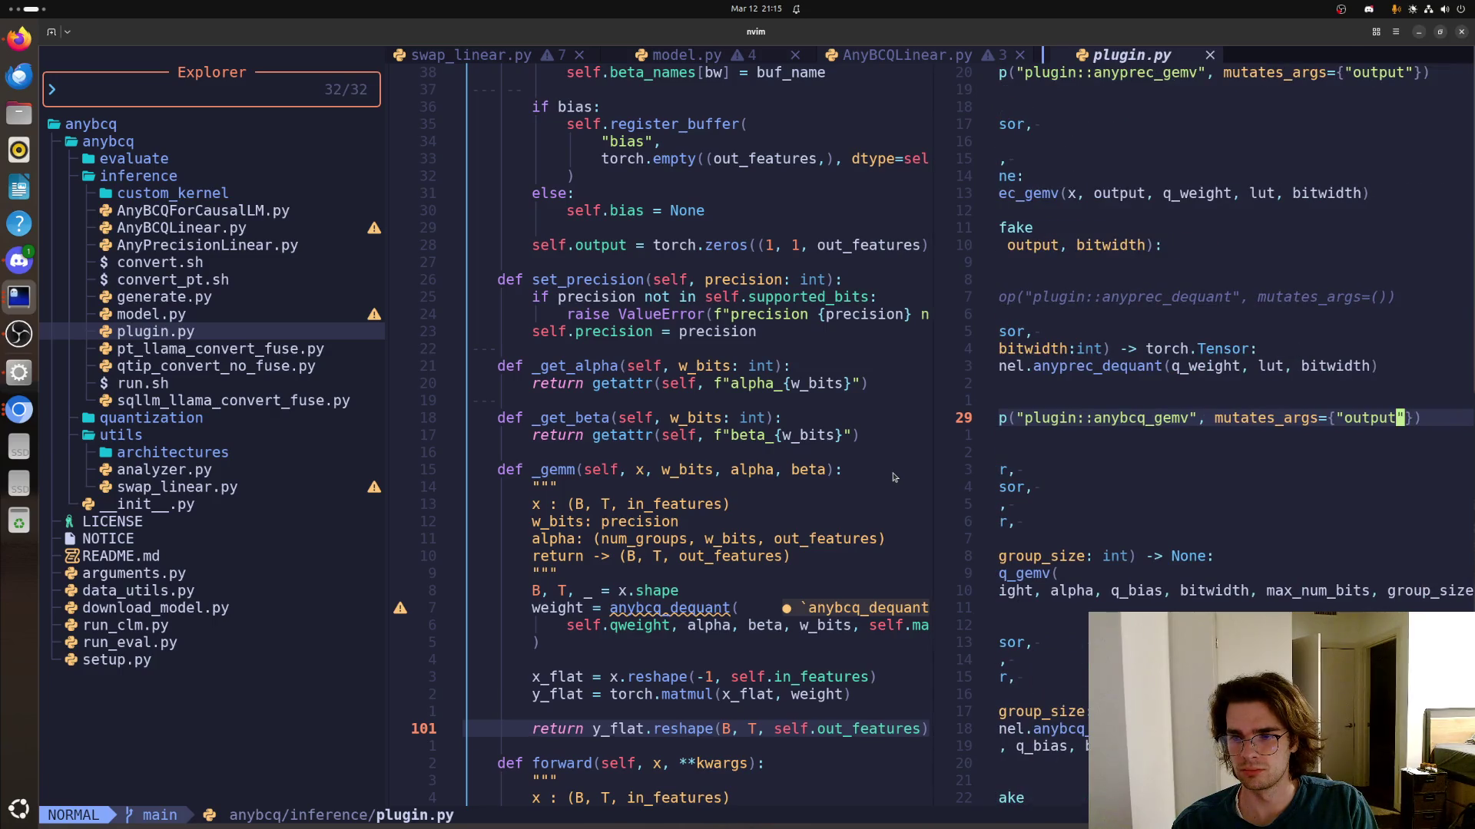
key(j)
key(j)
key(j)
key(j)
key(j)
key(j)
key(j)
key(j)
key(j)
key(j)
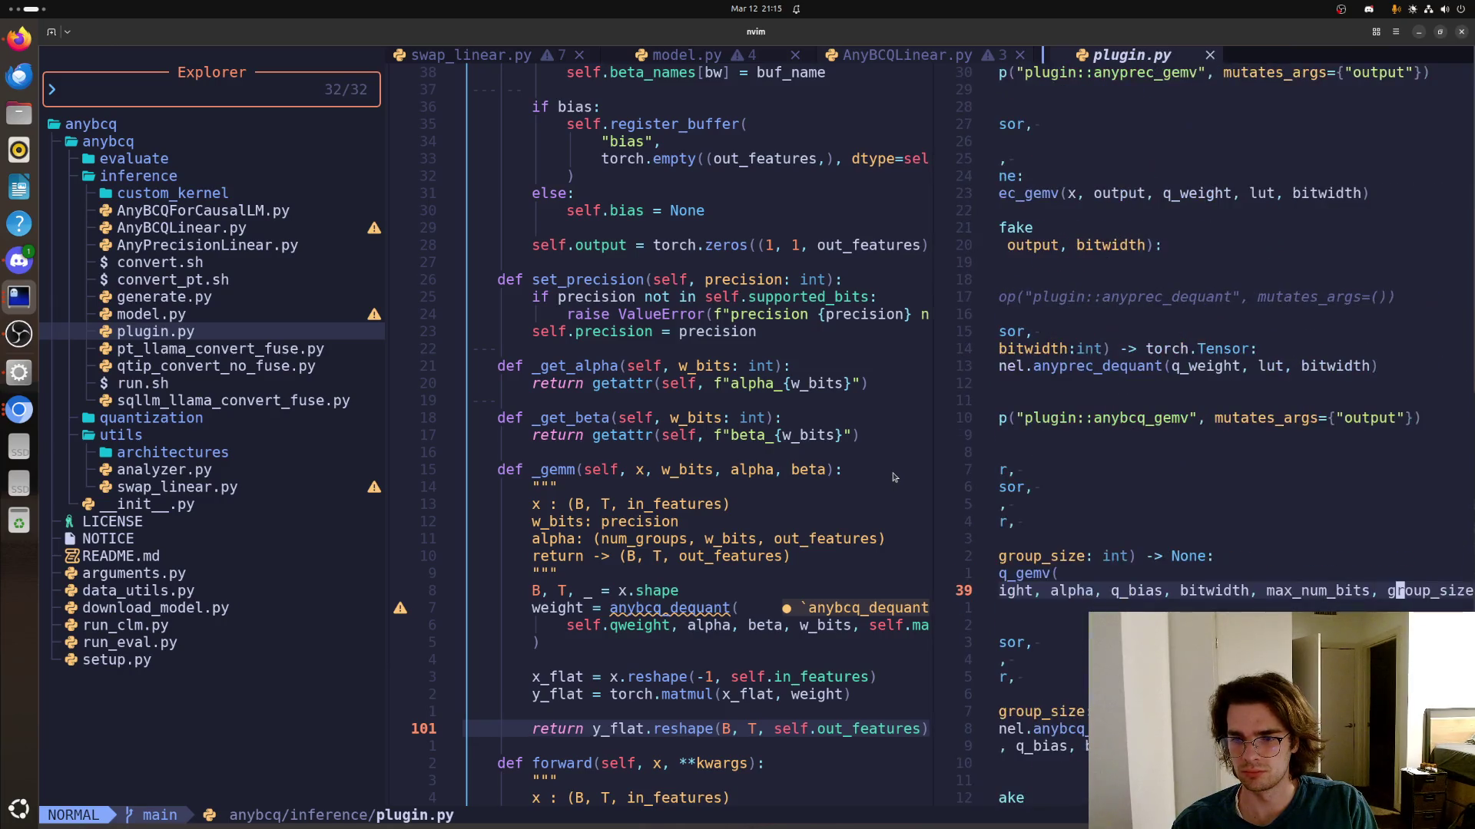
key(k)
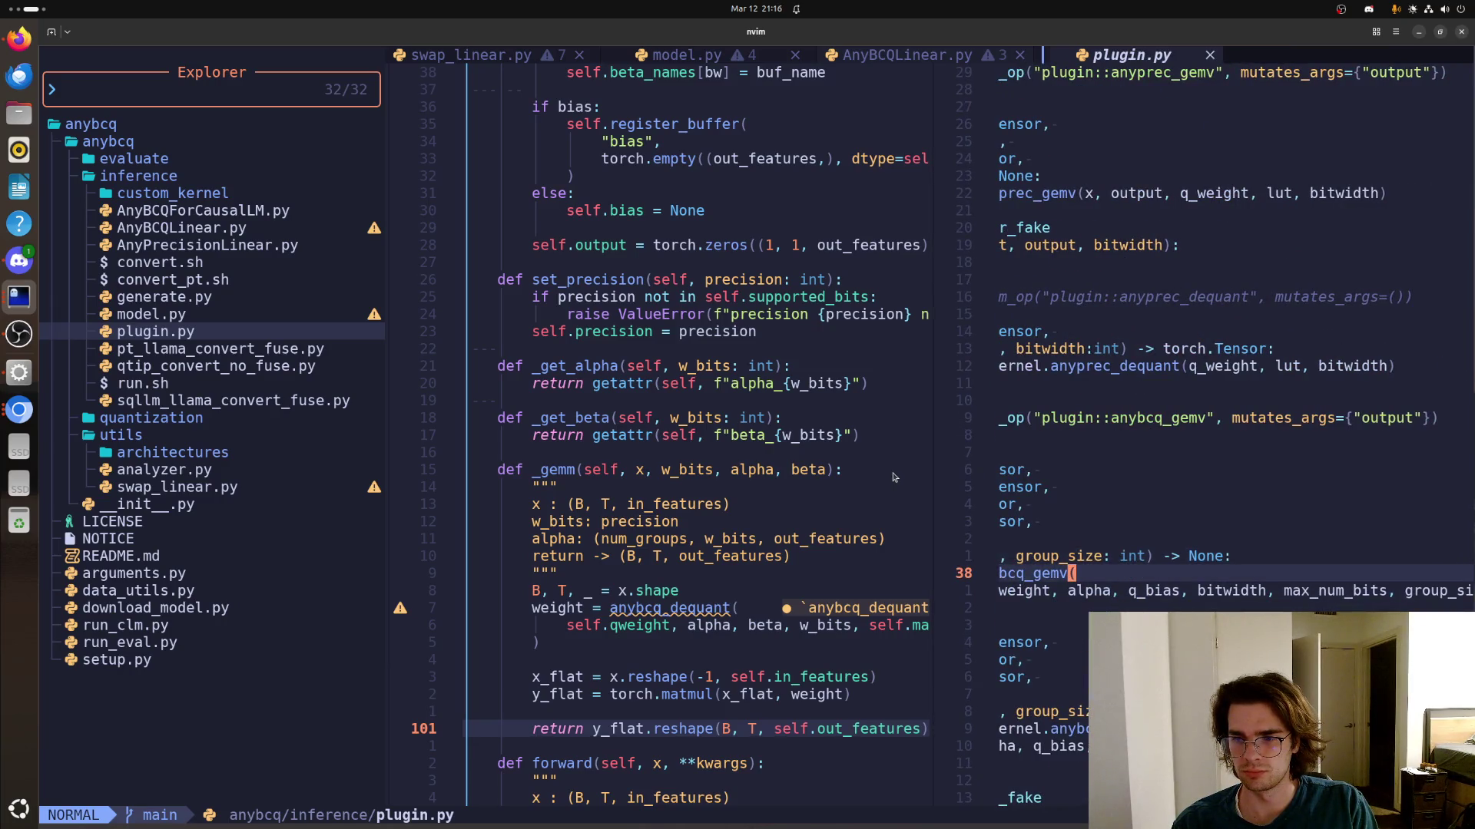
key(j)
key(j)
key(j)
key(j)
key(j)
key(j)
key(k)
key(k)
key(k)
key(k)
key(k)
key(k)
key(k)
key(k)
key(k)
key(k)
key(k)
key(j)
key(j)
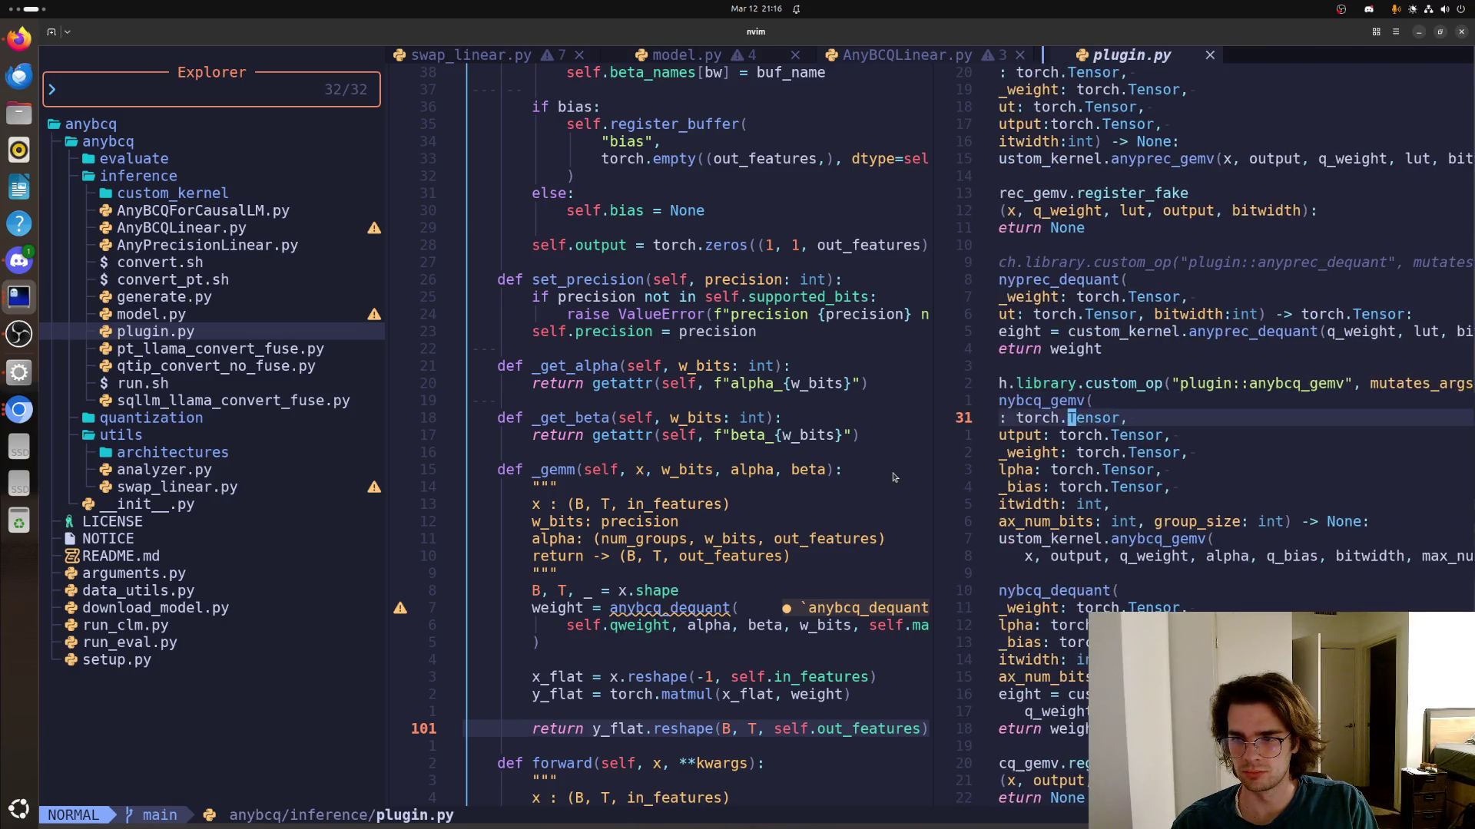
key(b)
key(b)
key(b)
key(b)
key(b)
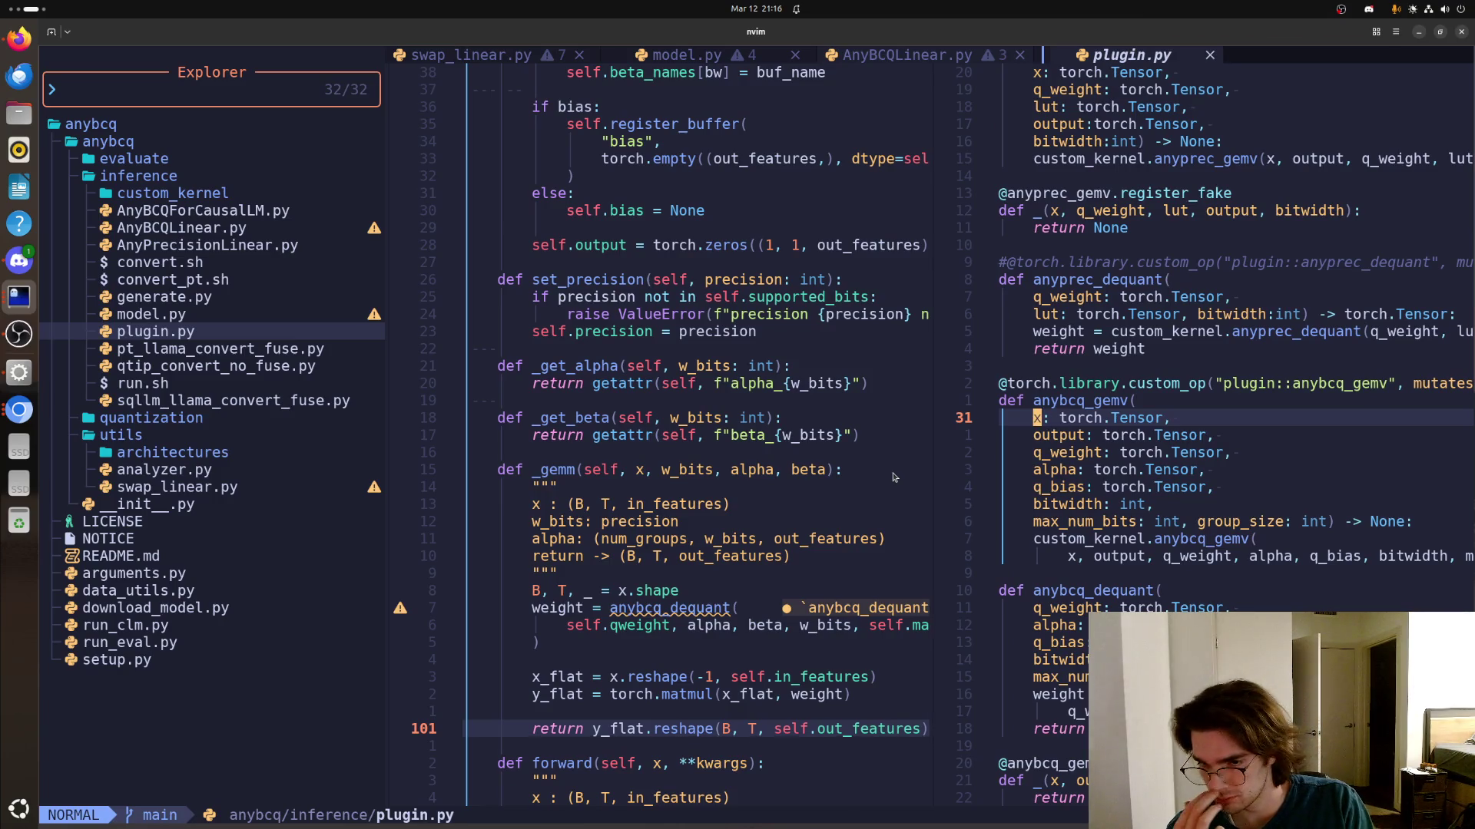
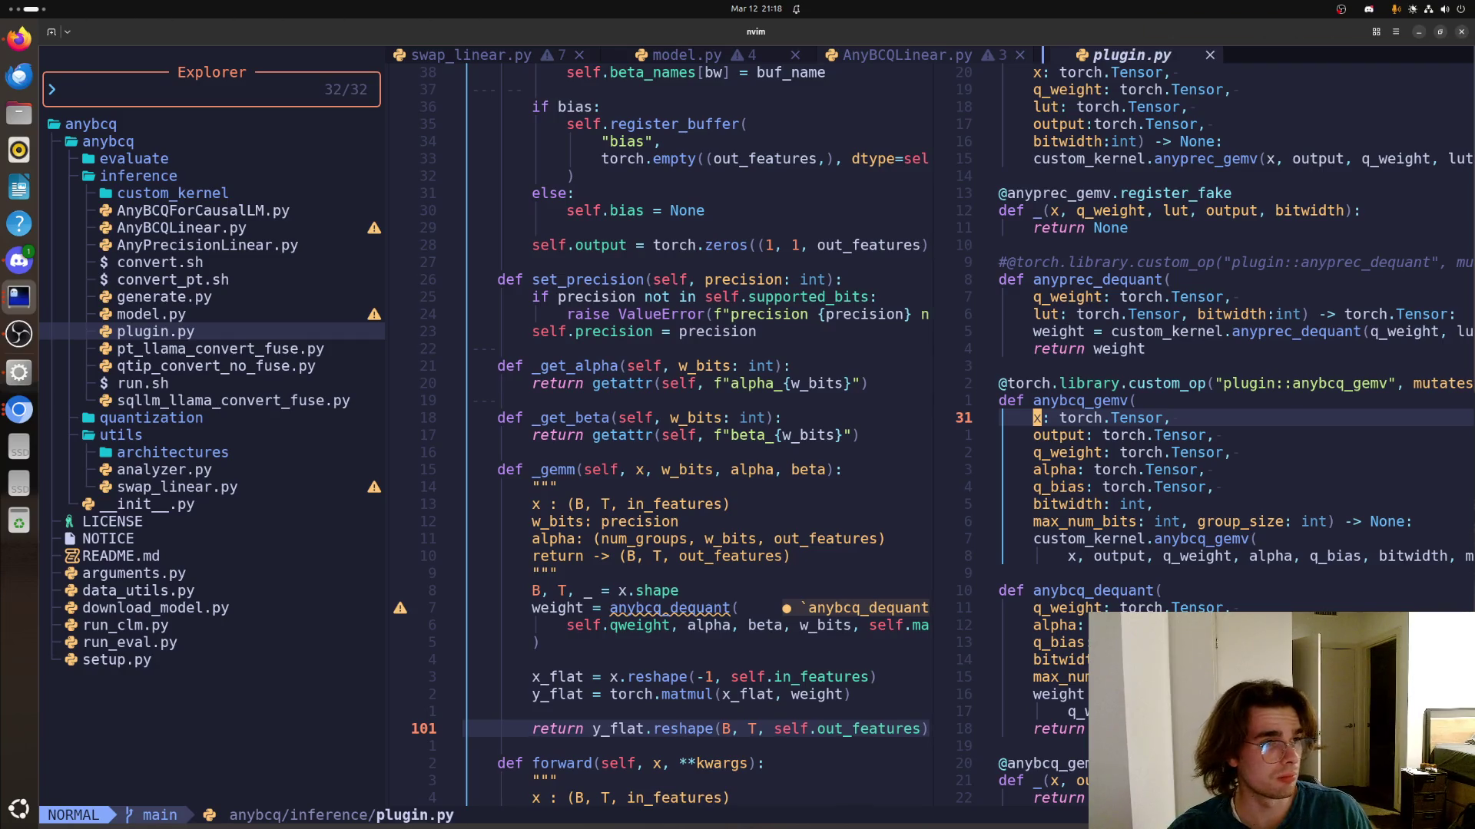
From AnyBCQLinear.py, move into the file explorer and expand the custom_kernel folder
click(672, 331)
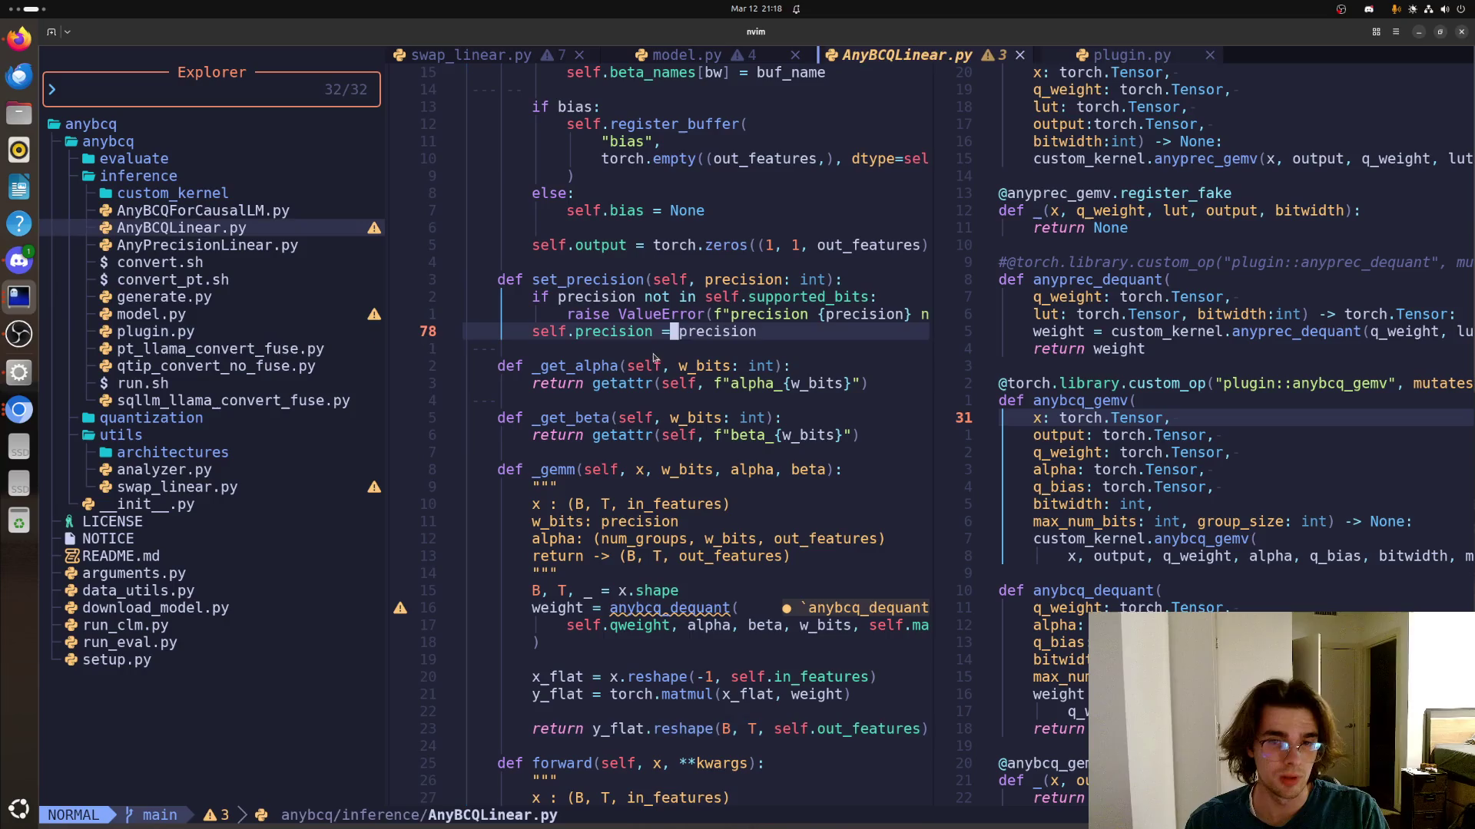
key(ctrl+h)
key(k)
key(k)
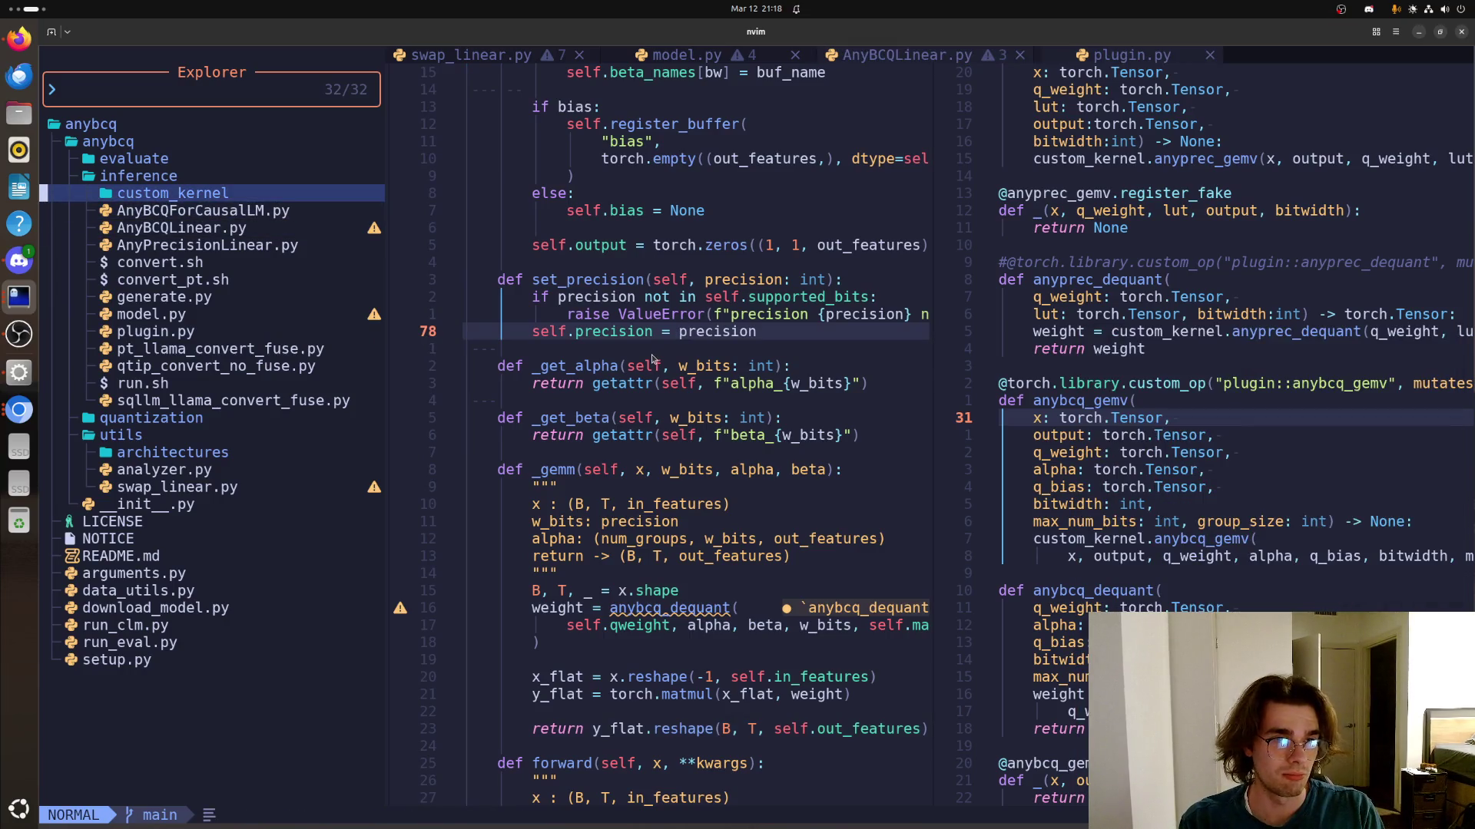
key(Return)
Open anybcq.cu and navigate to the LUT starting-point construction code
key(j)
key(j)
key(j)
key(k)
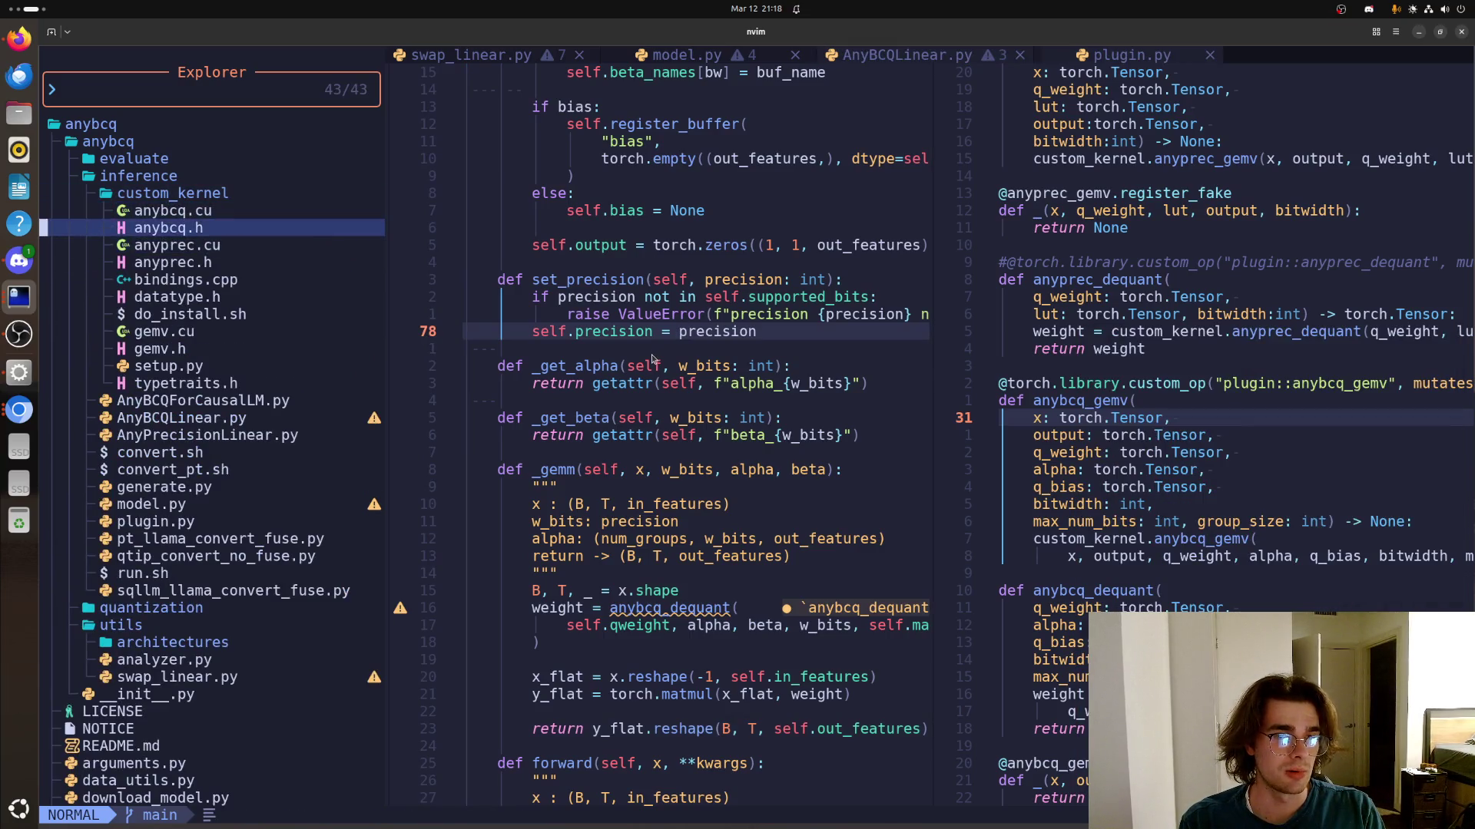
key(k)
key(Return)
key(j)
key(j)
key(j)
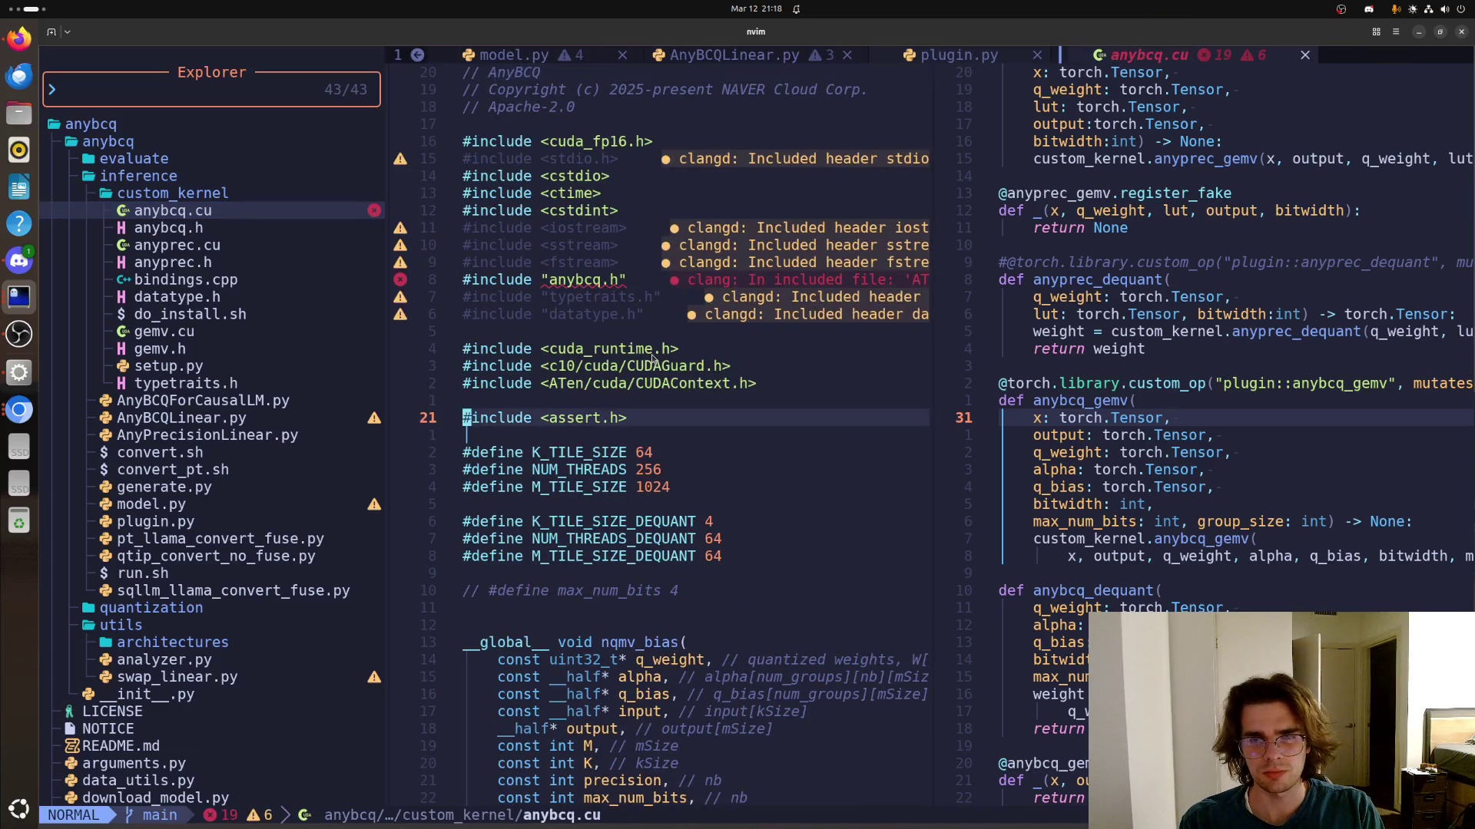
key(j)
key(j)
key(j)
key(j)
key(j)
key(j)
key(j)
key(j)
key(j)
key(j)
key(j)
key(j)
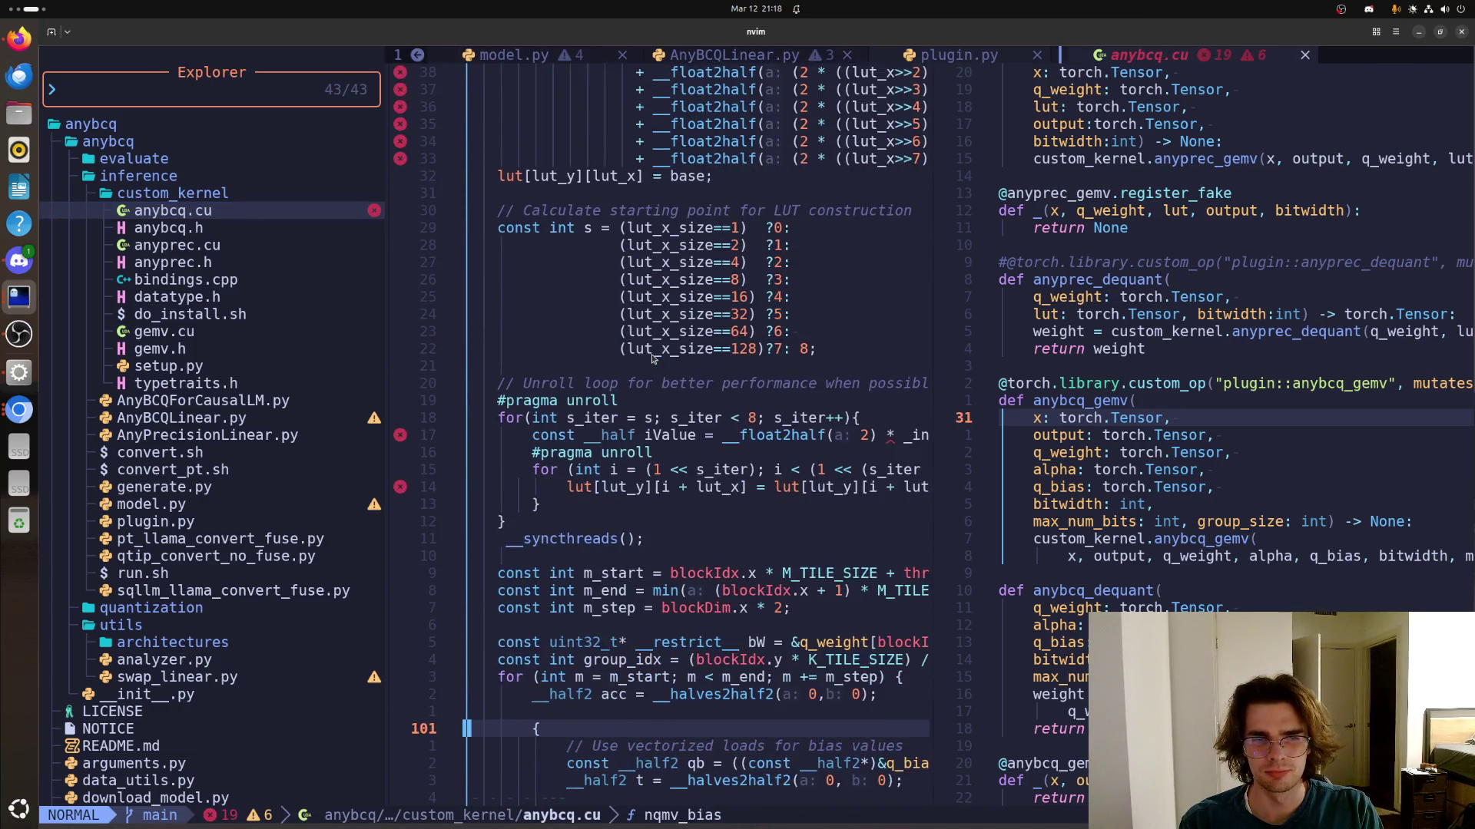
key(k)
key(k)
key(k)
key(k)
key(k)
key(k)
key(k)
key(k)
key(k)
key(k)
key(k)
key(k)
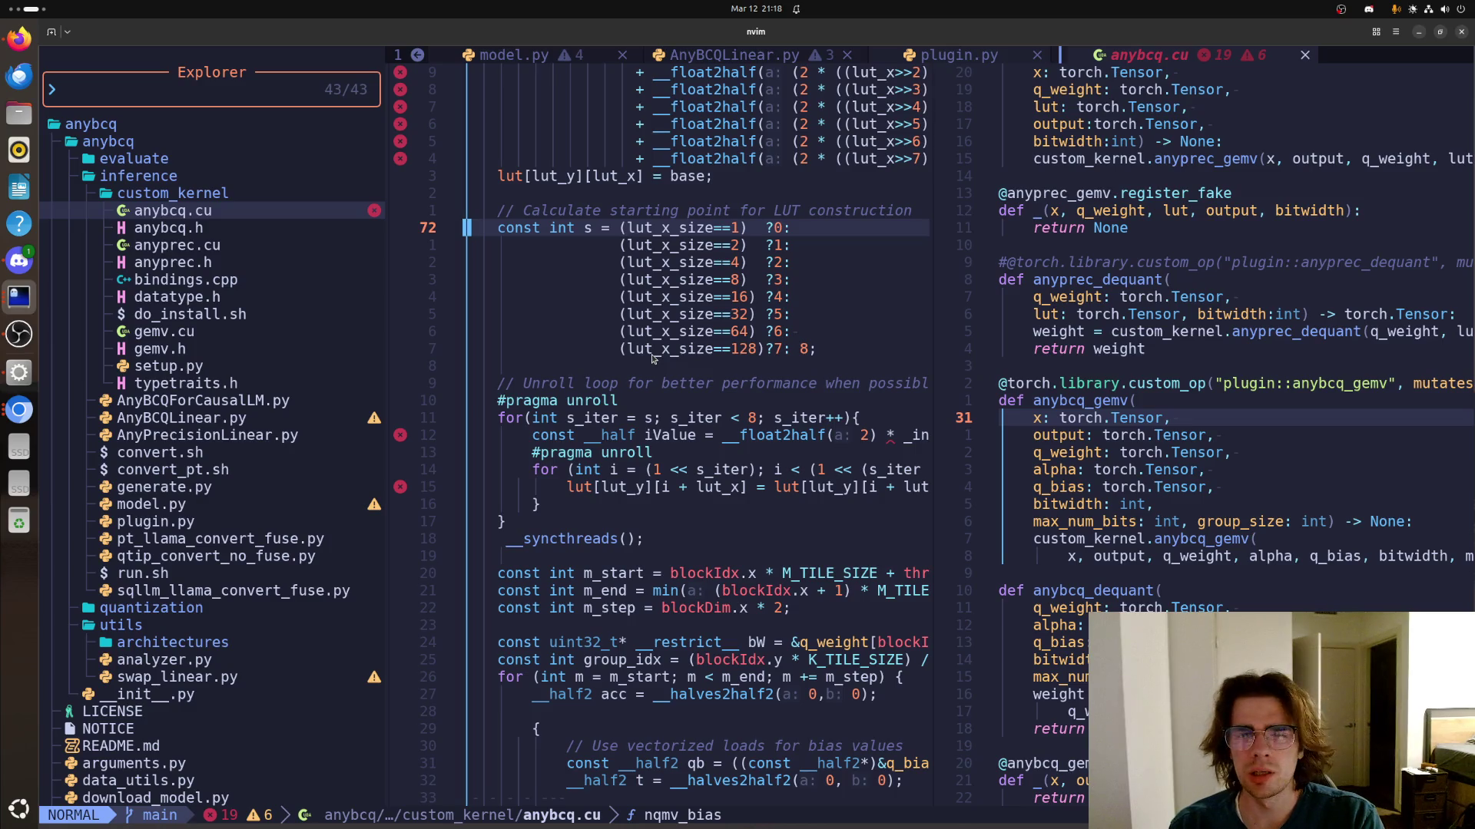
key(super)
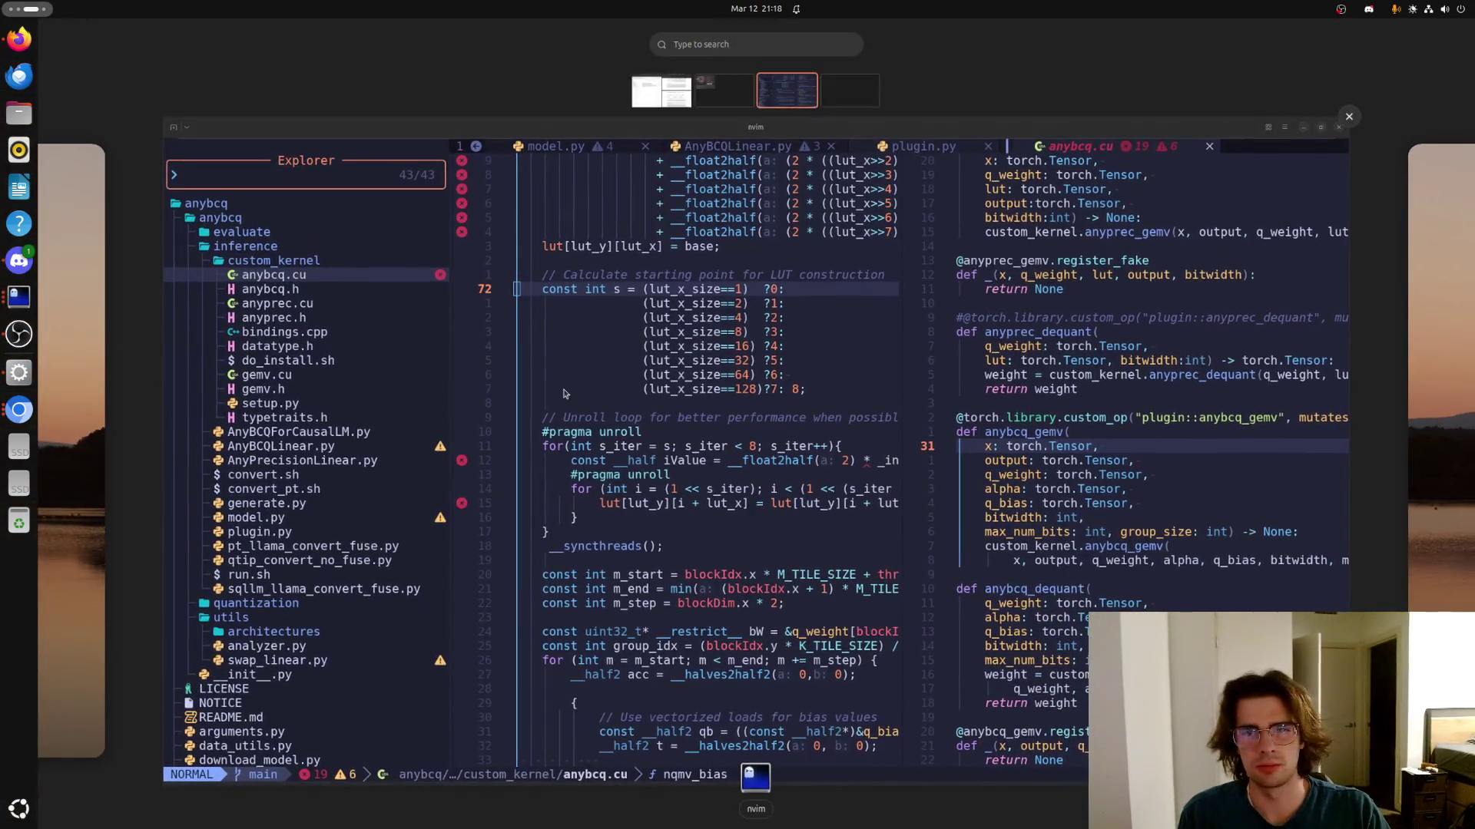
scroll(563, 388, up, 1)
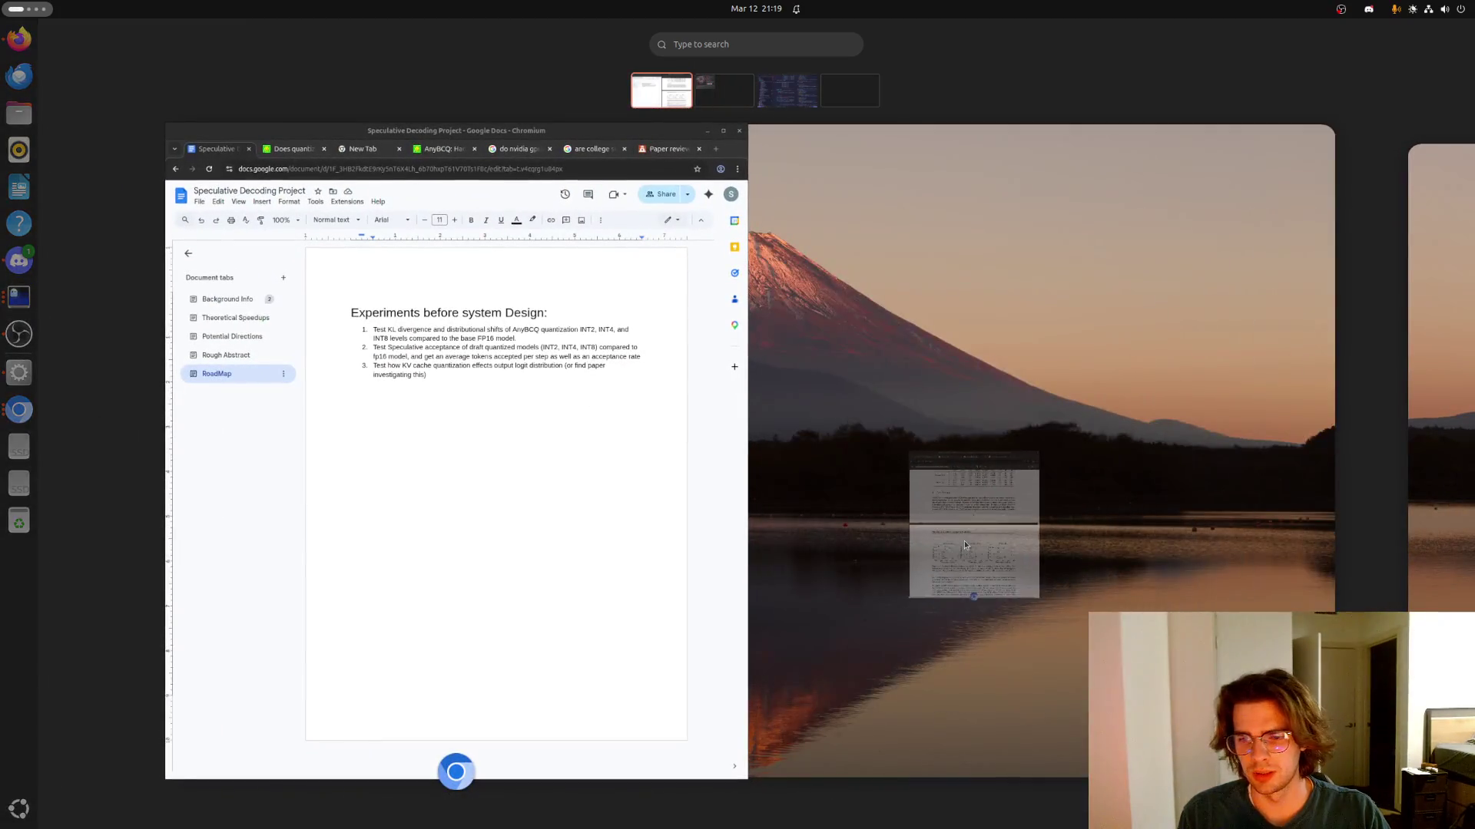
Switch to the Docs/paper workspace and search the AnyBCQ PDF for 'LUT', reaching match 3/15
click(964, 543)
scroll(967, 534, up, 3)
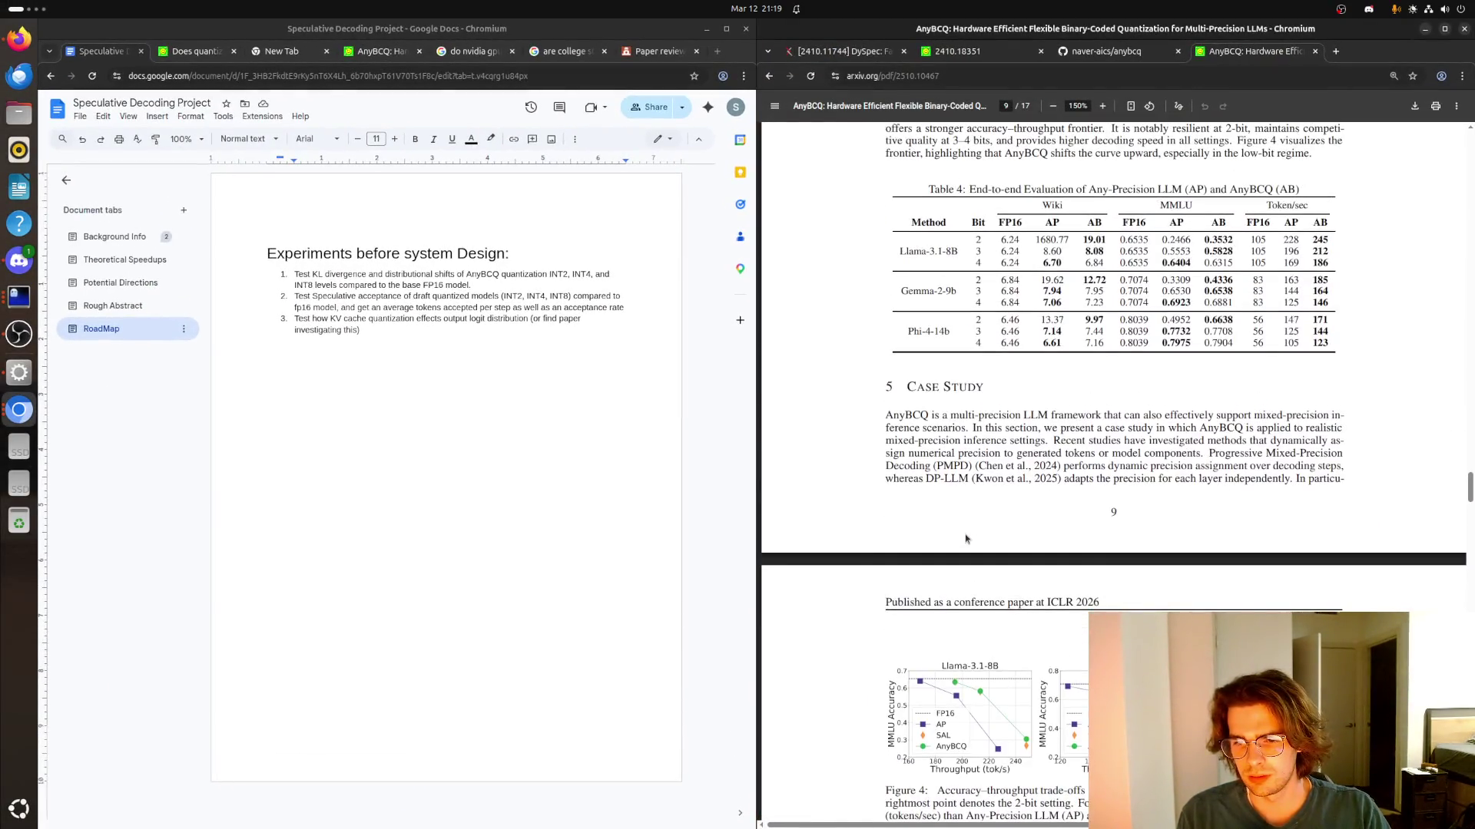
key(ctrl+f)
text(LUT)
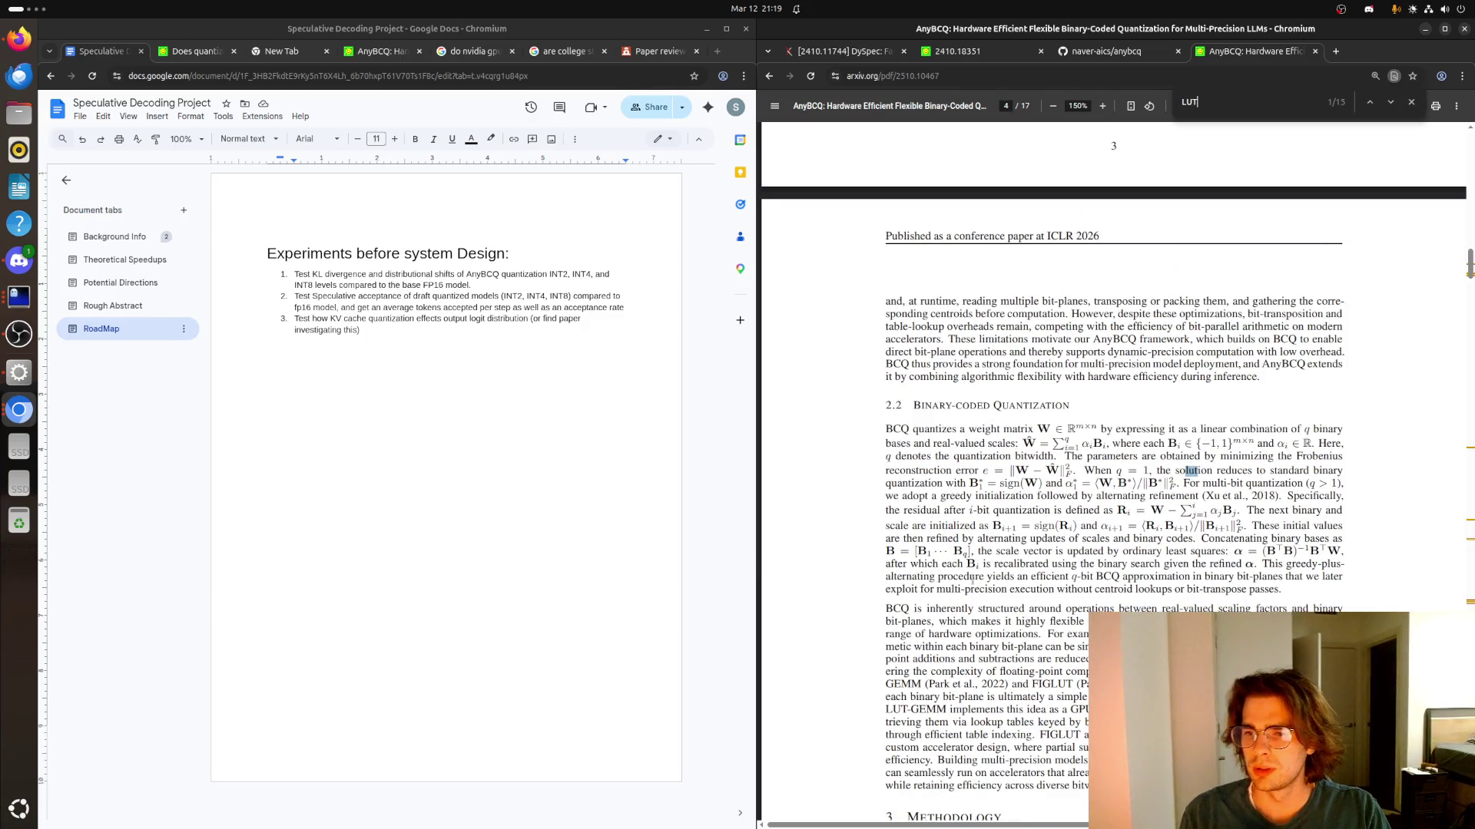
click(1389, 103)
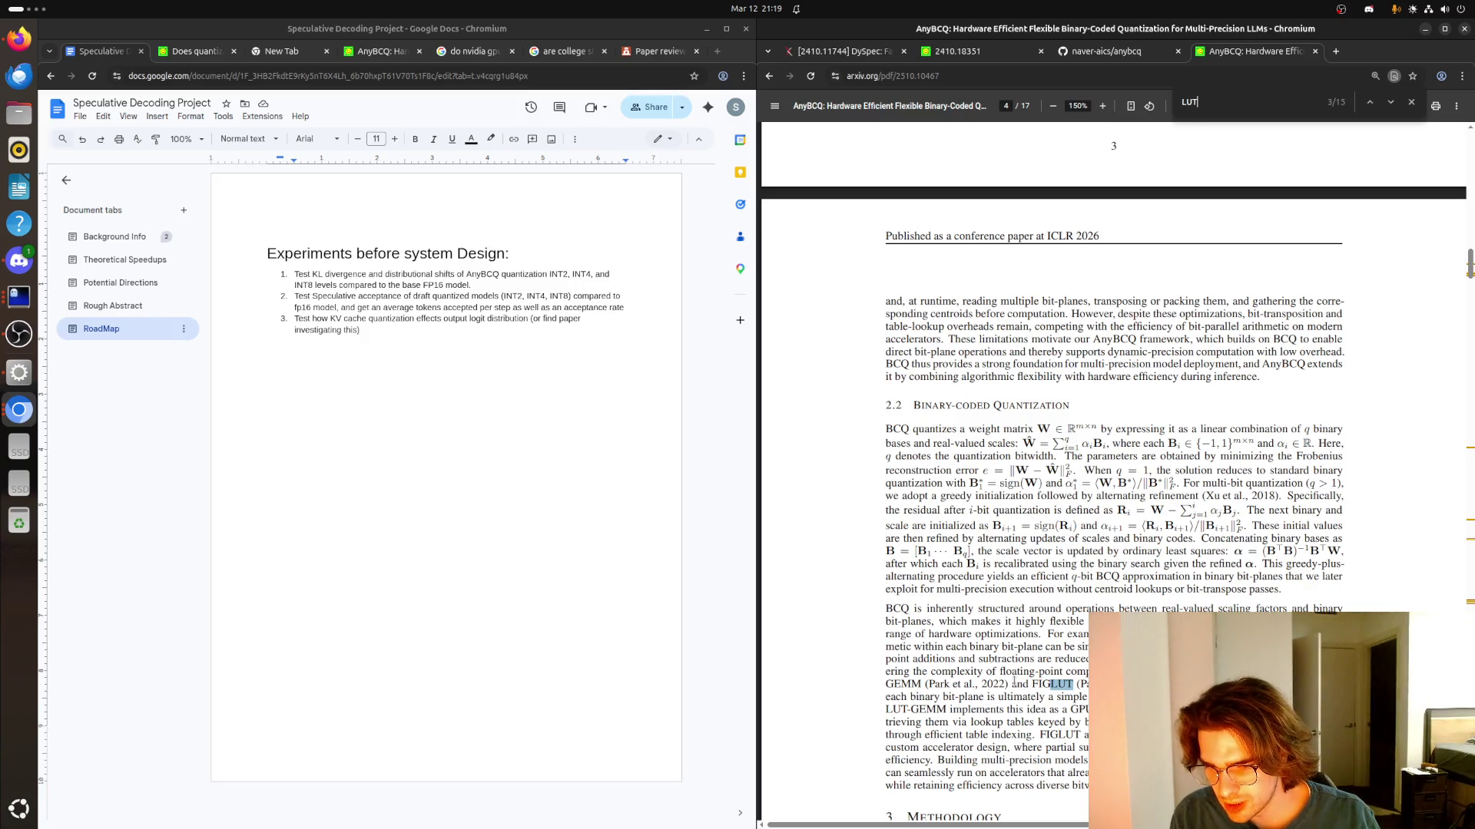
key(ctrl+f)
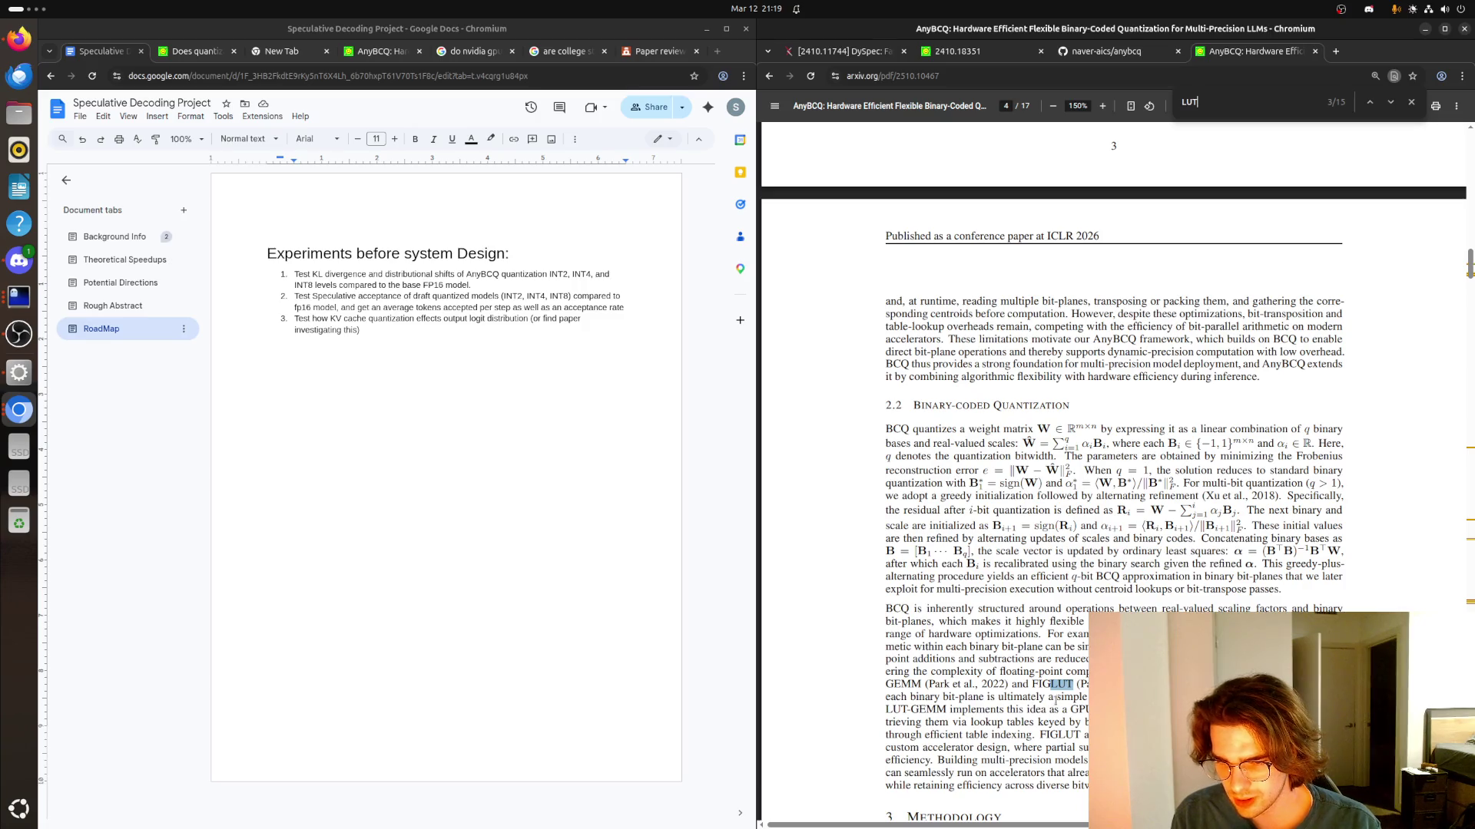
key(ctrl+f)
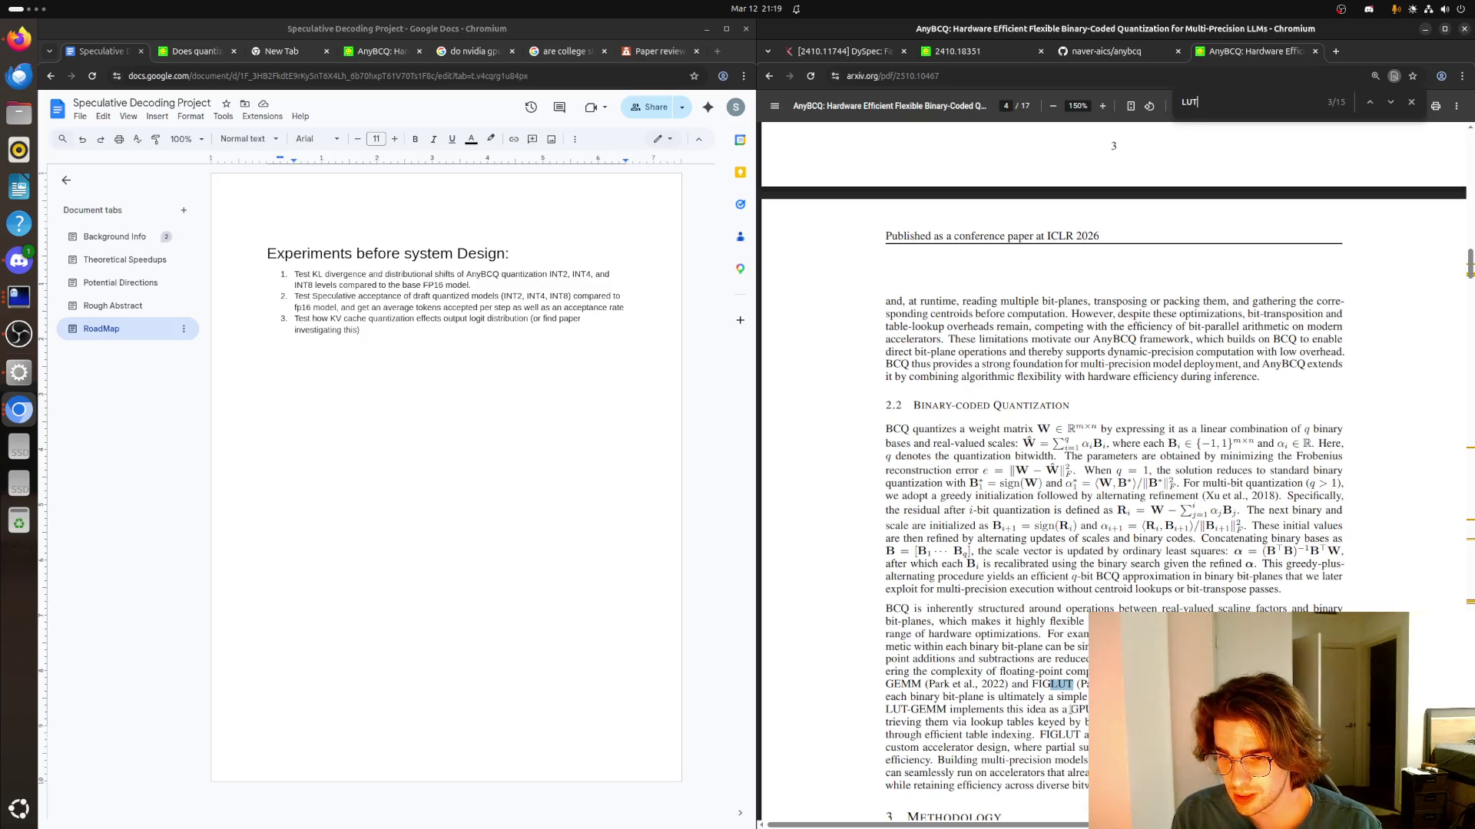
Highlight the lookup-table and LUT-GEMM description lines in the paper's section 2.2
drag(884, 722, 1087, 723)
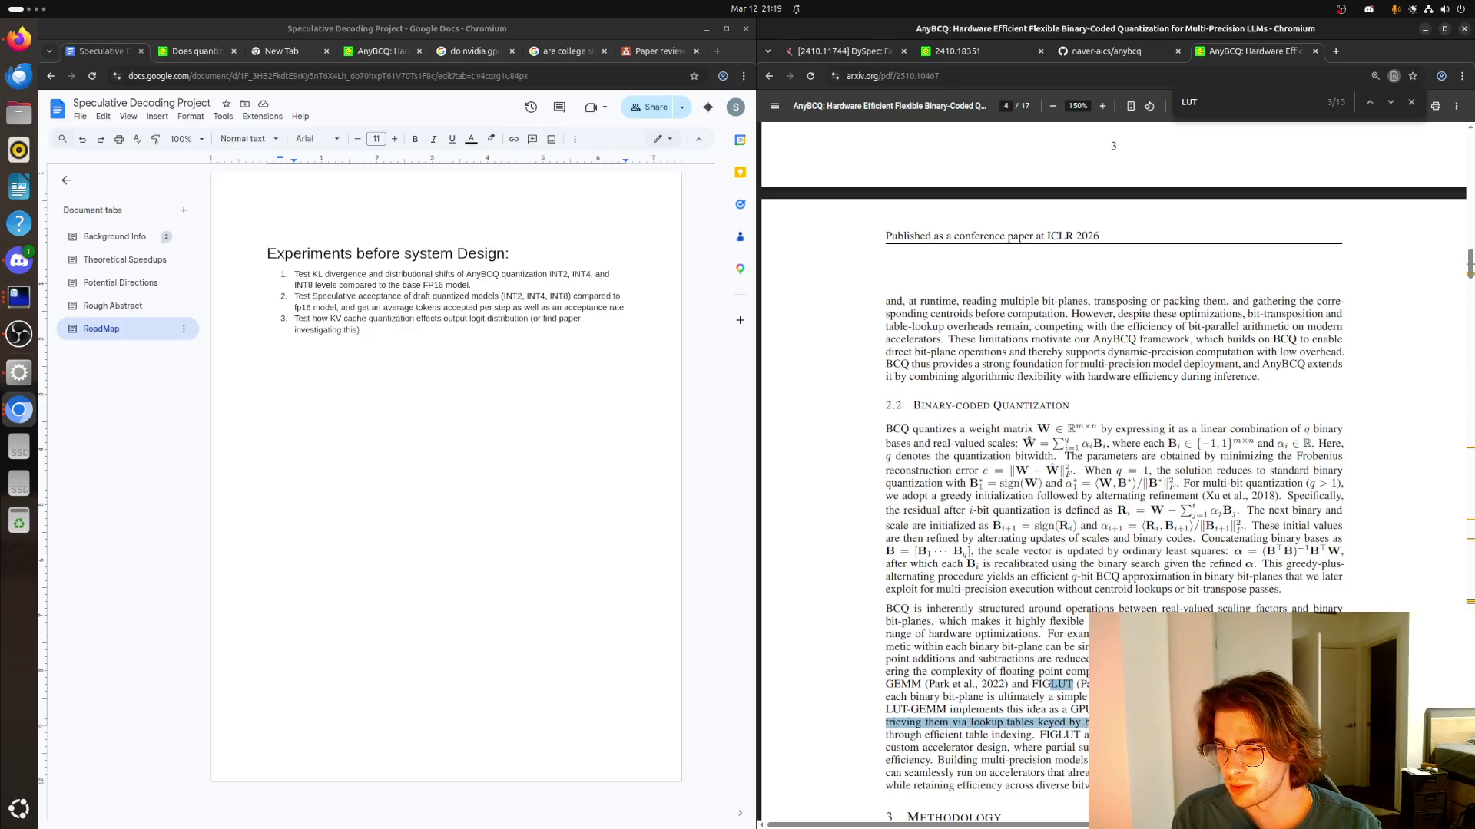
drag(1087, 723, 1036, 734)
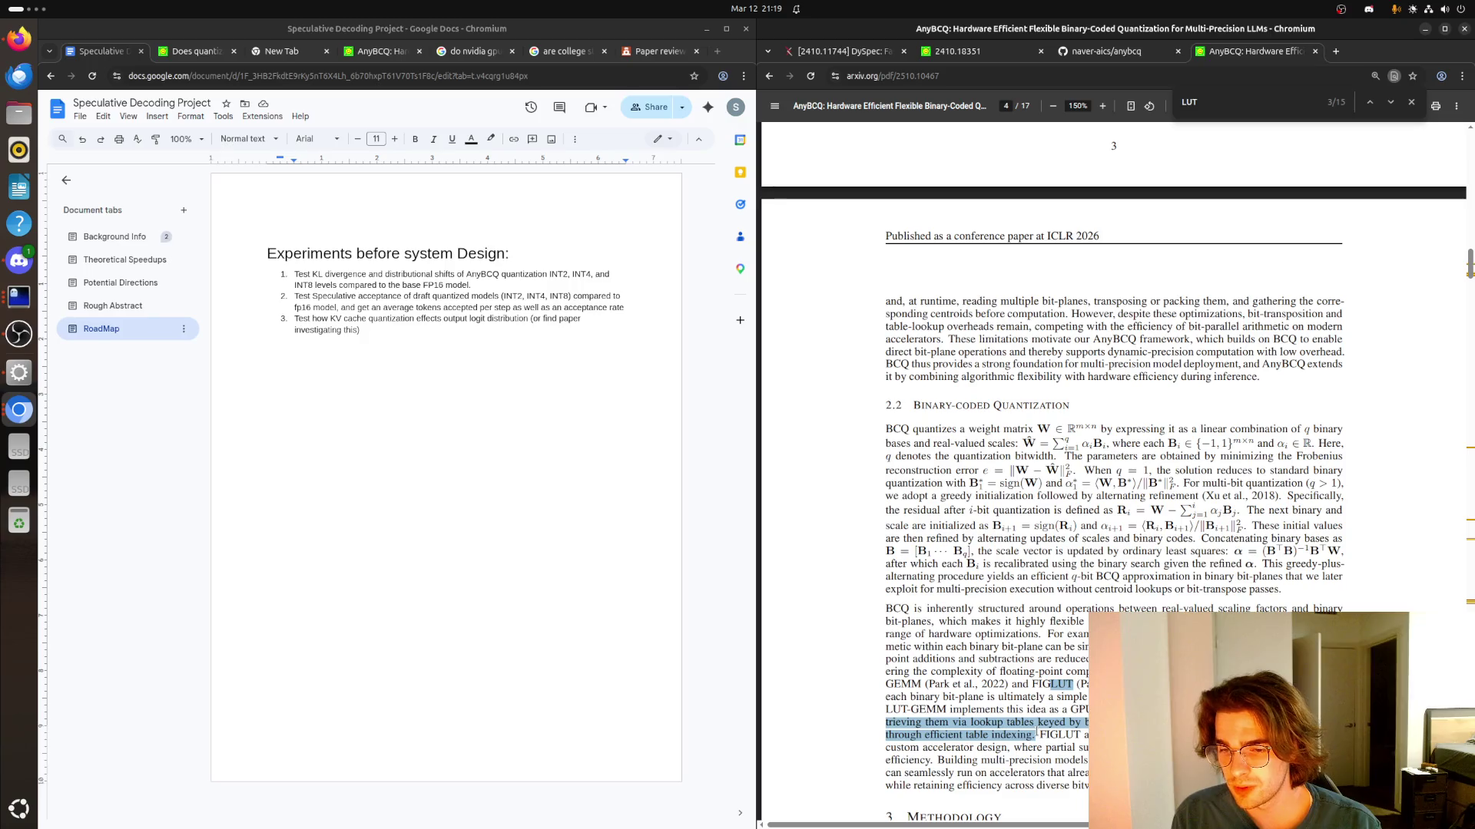
click(1035, 734)
drag(1034, 733, 895, 710)
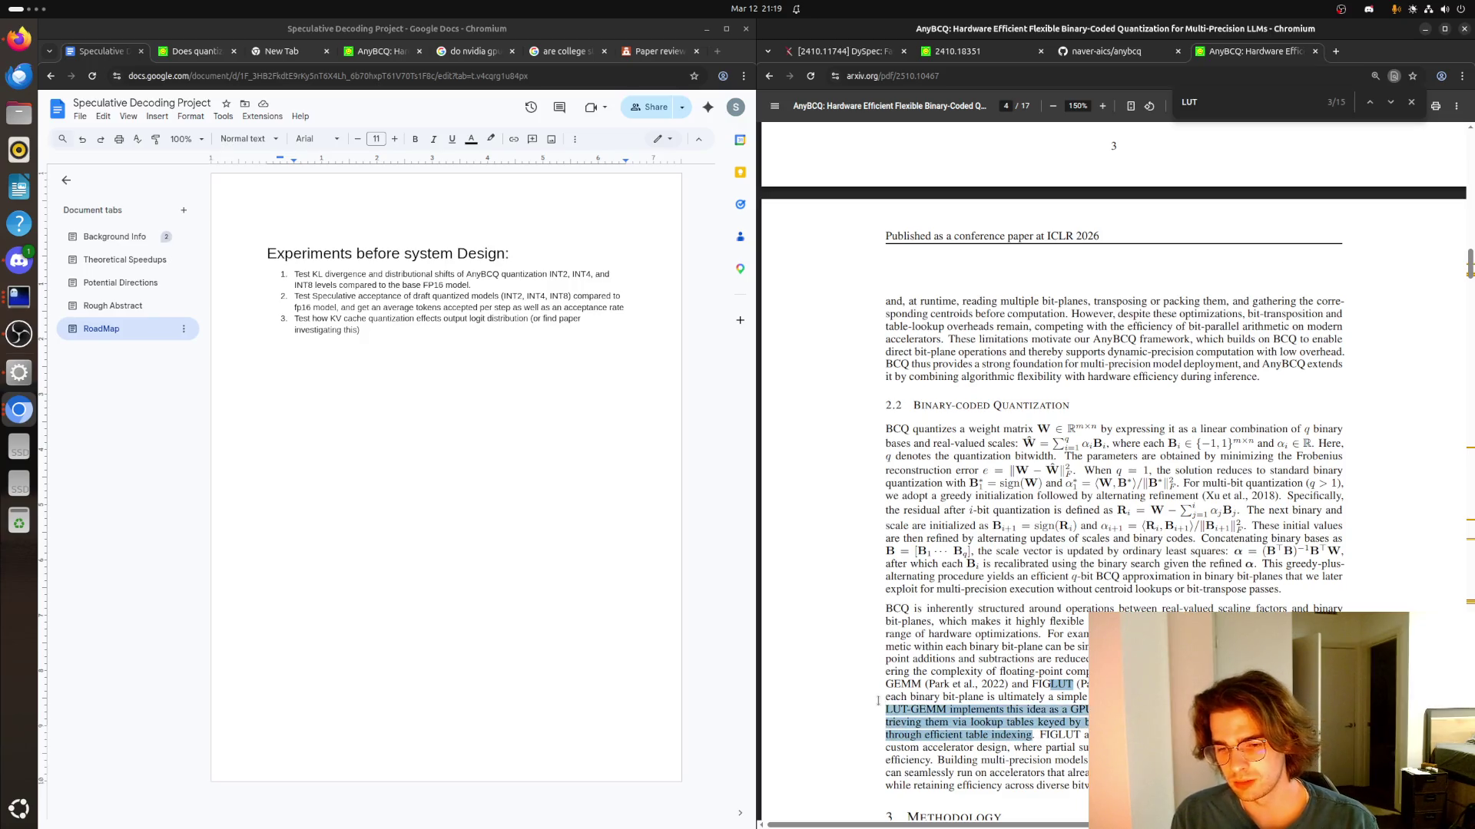
click(893, 711)
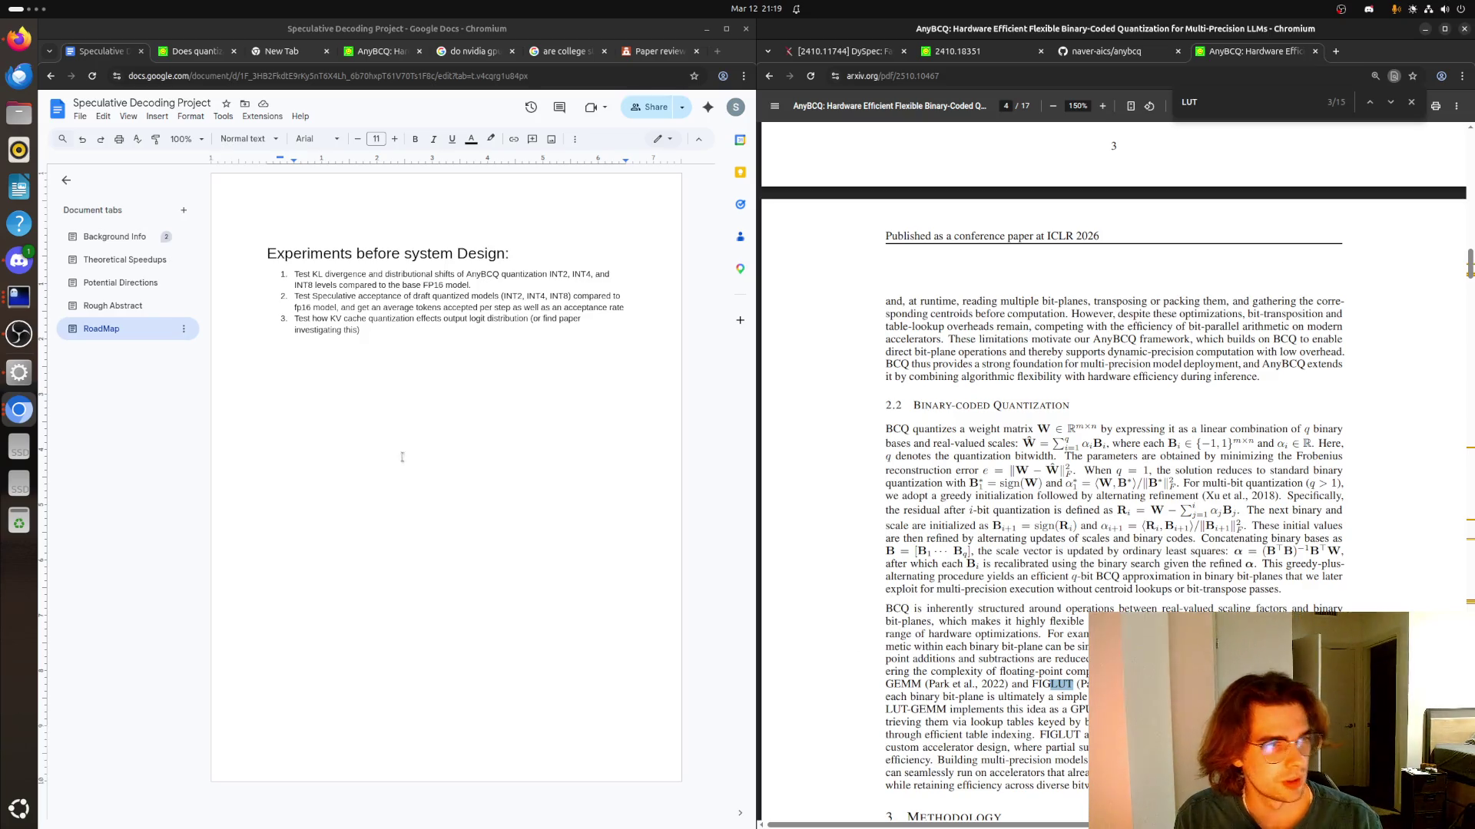
Place the caret in the roadmap document, then return to the Neovim workspace
click(358, 495)
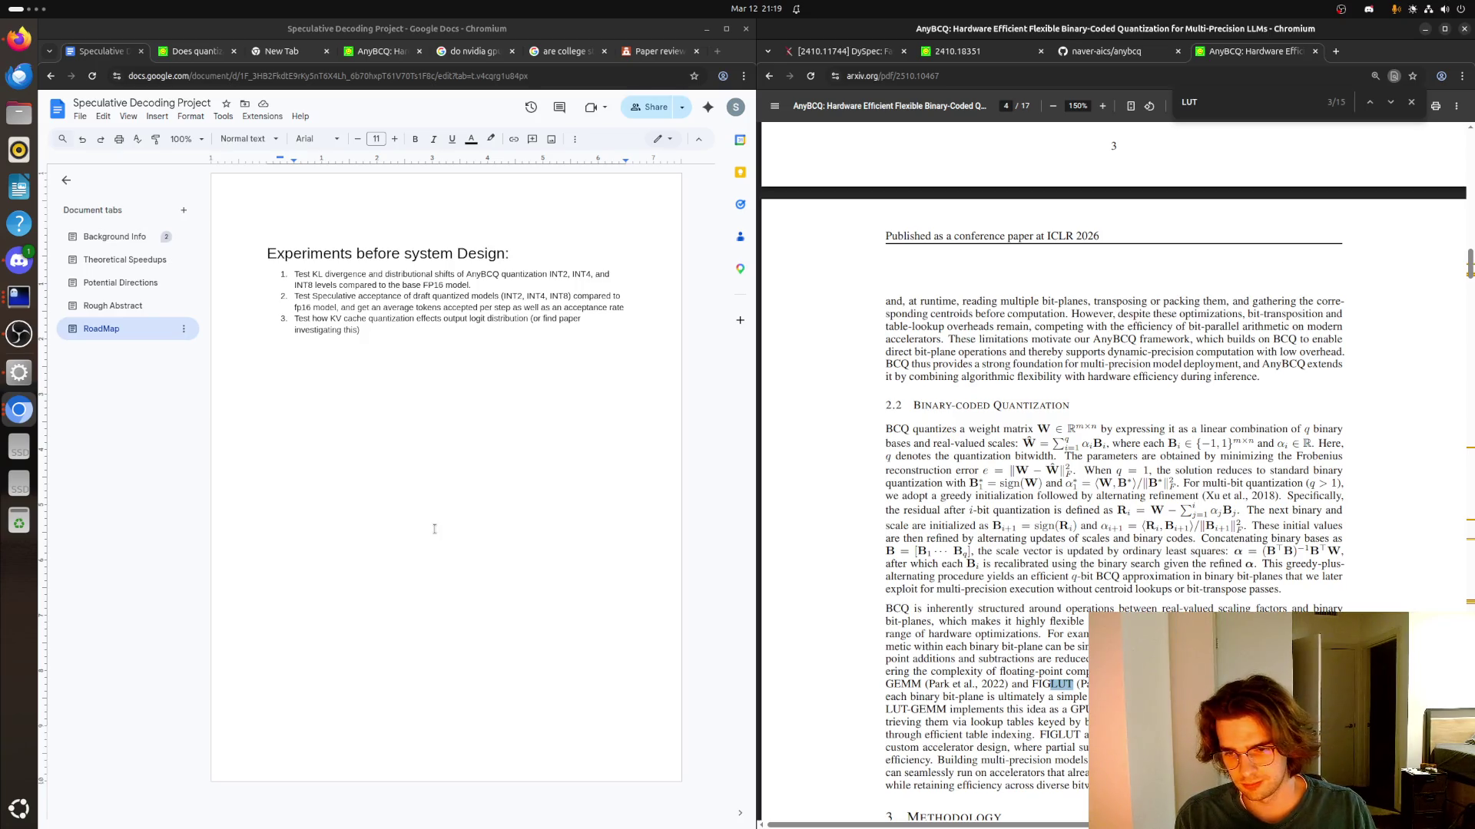
scroll(951, 628, down, 2)
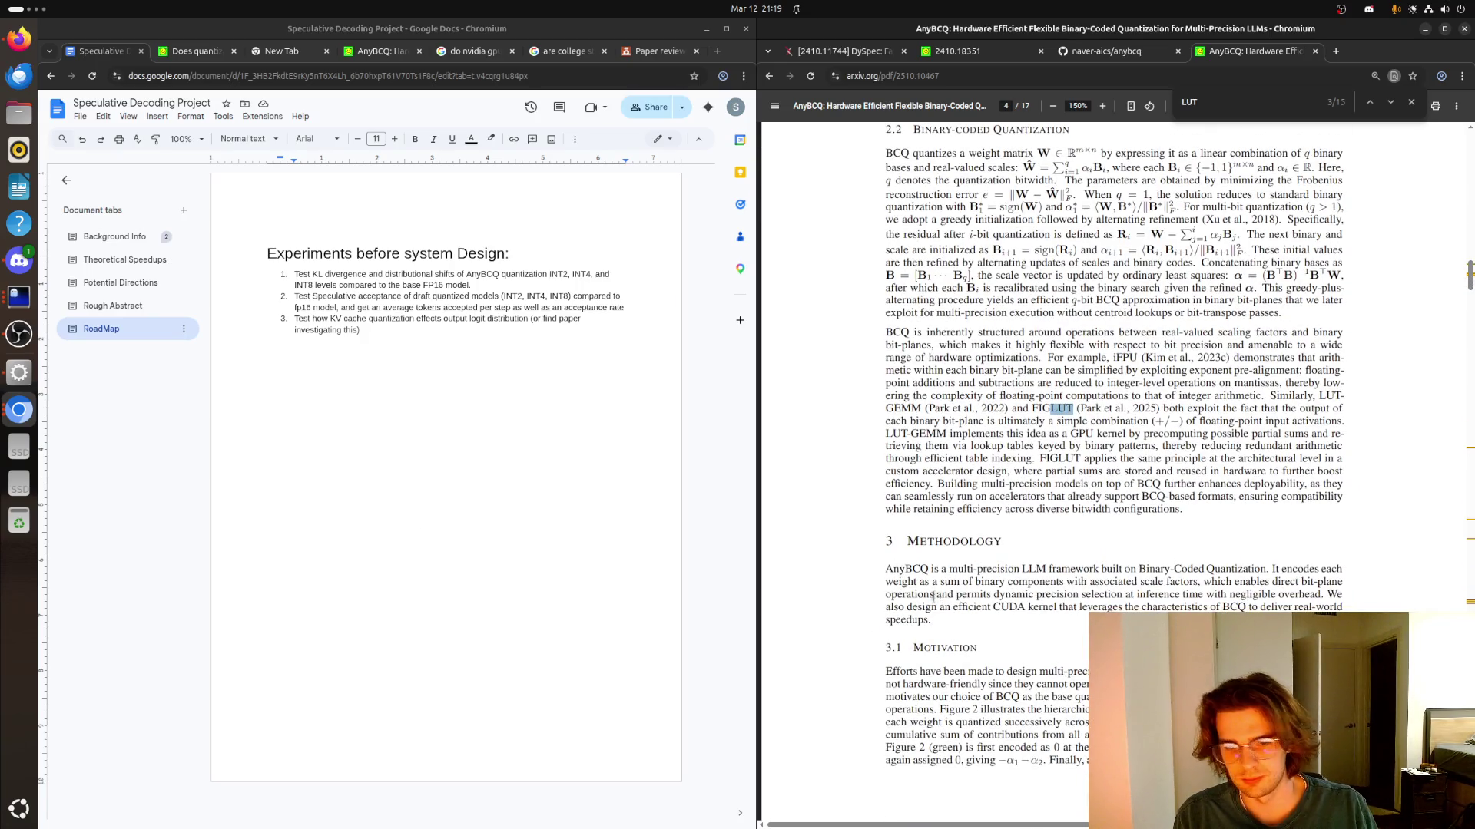
key(super)
key(super+Page_Down)
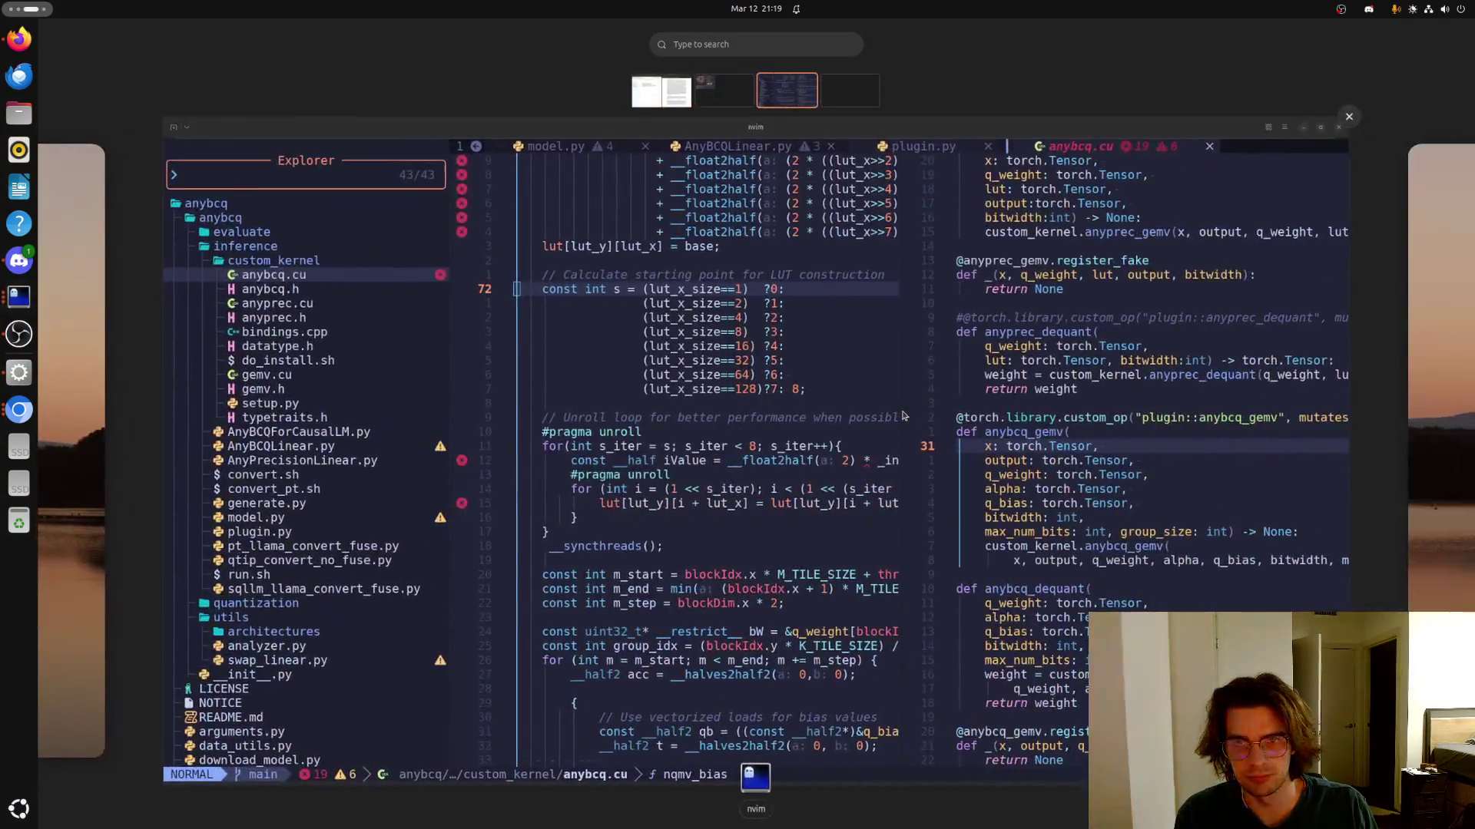
Bring Neovim full screen and mark the lut_x_size==1, ==2 and ==4 cases of the ternary chain
click(848, 459)
scroll(848, 459, up, 9)
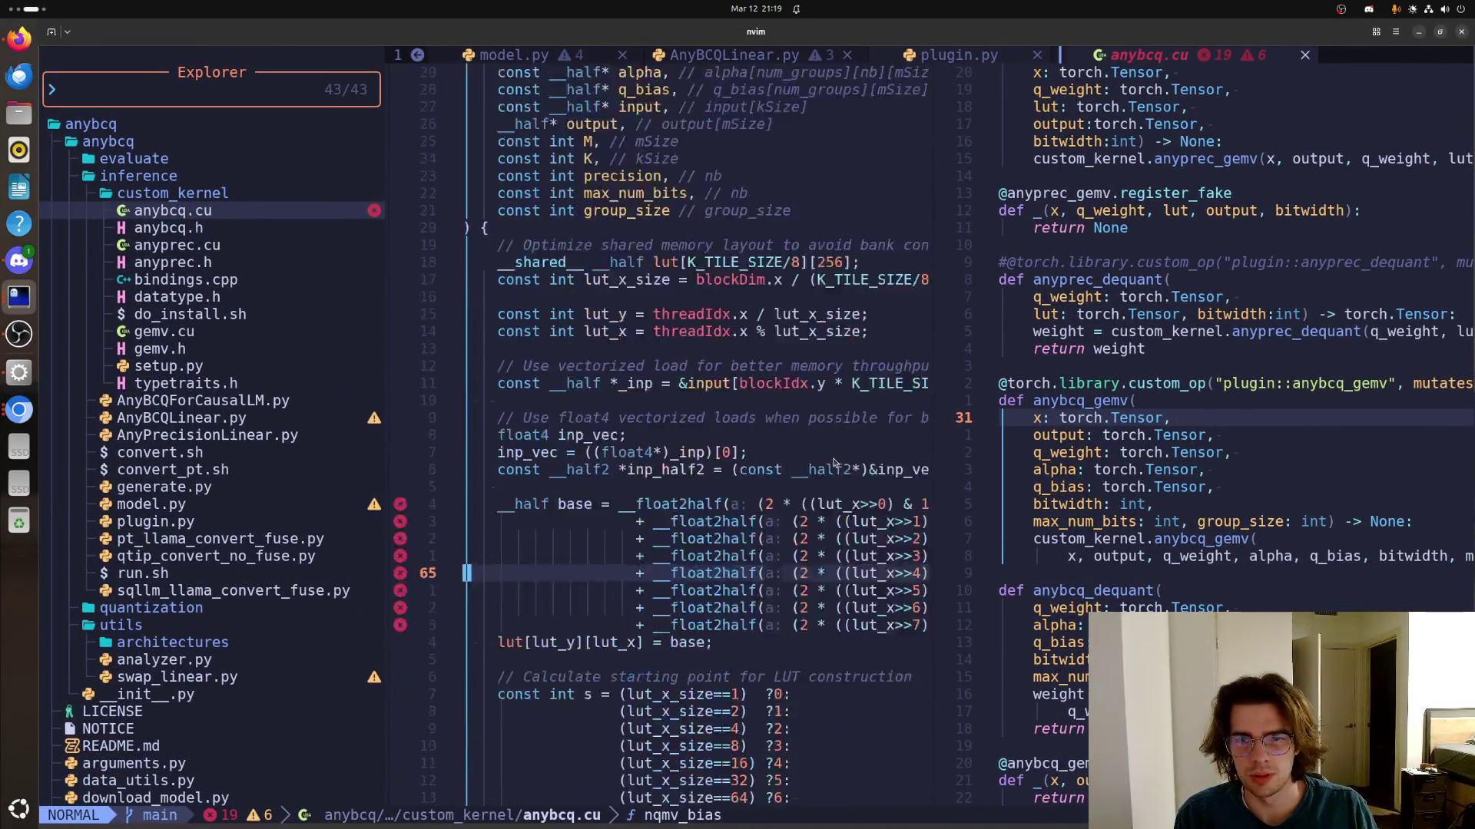
scroll(775, 561, down, 3)
click(737, 539)
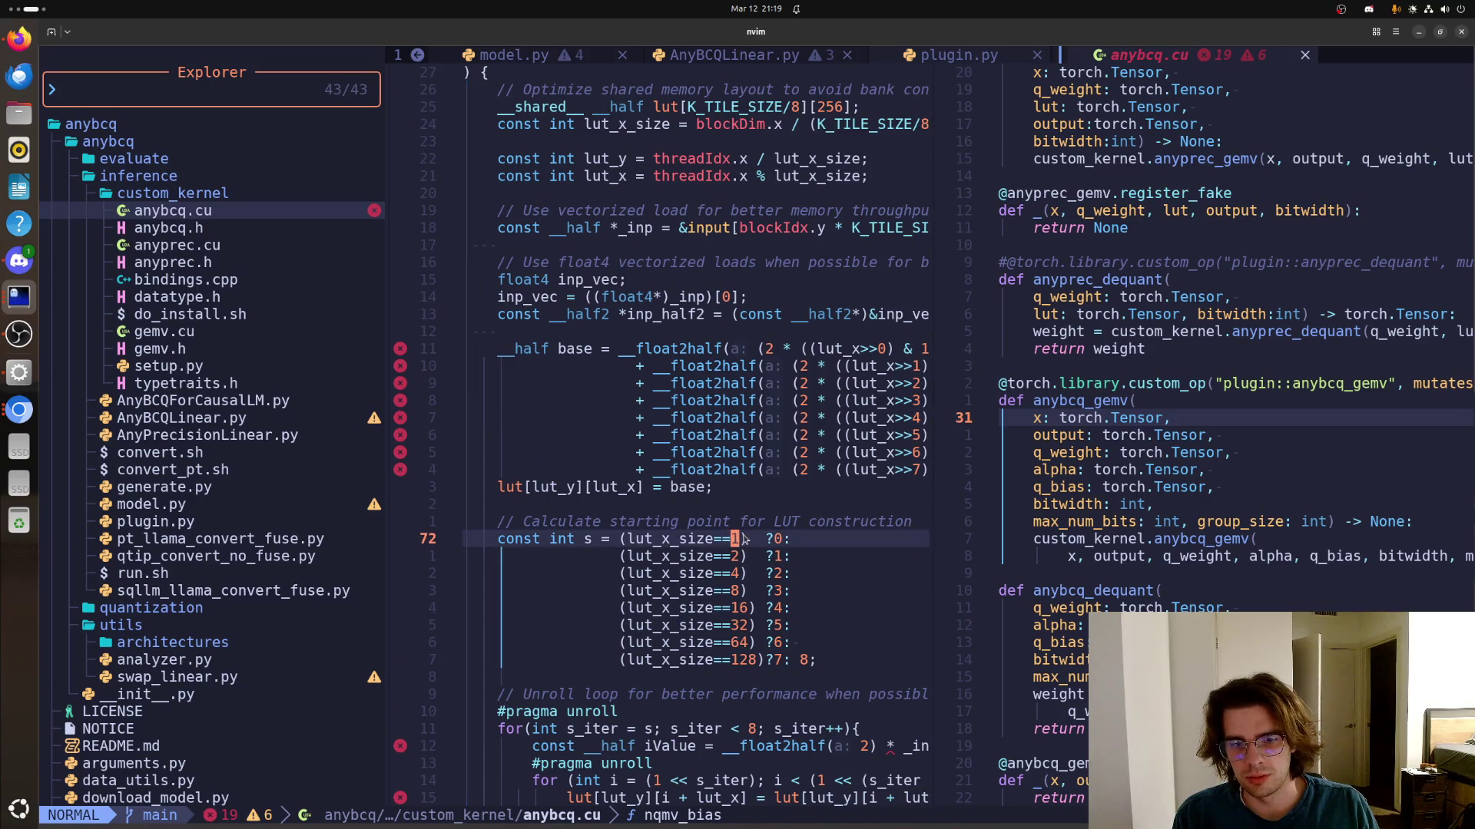
click(786, 539)
drag(788, 540, 631, 538)
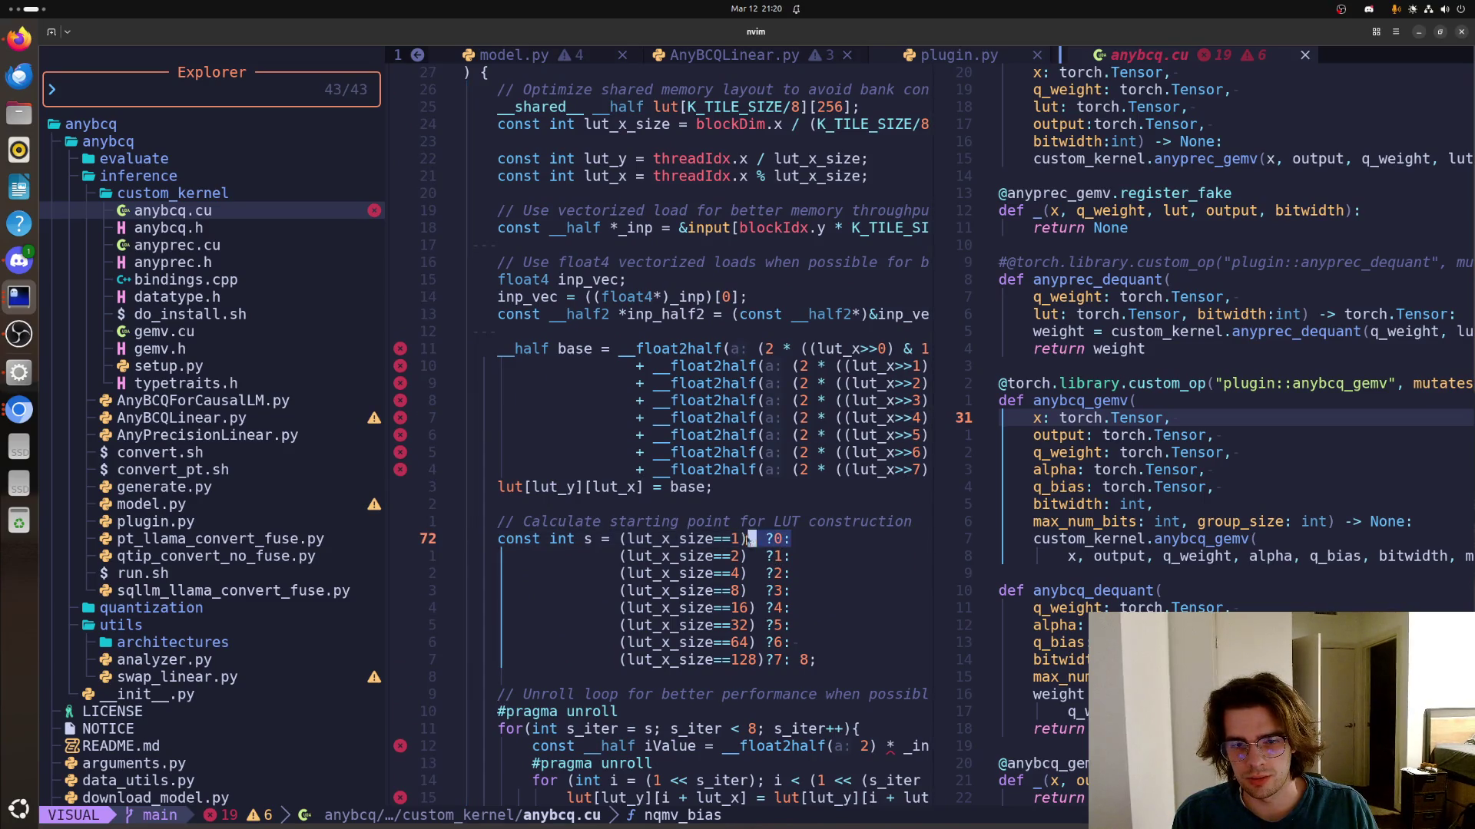
click(789, 539)
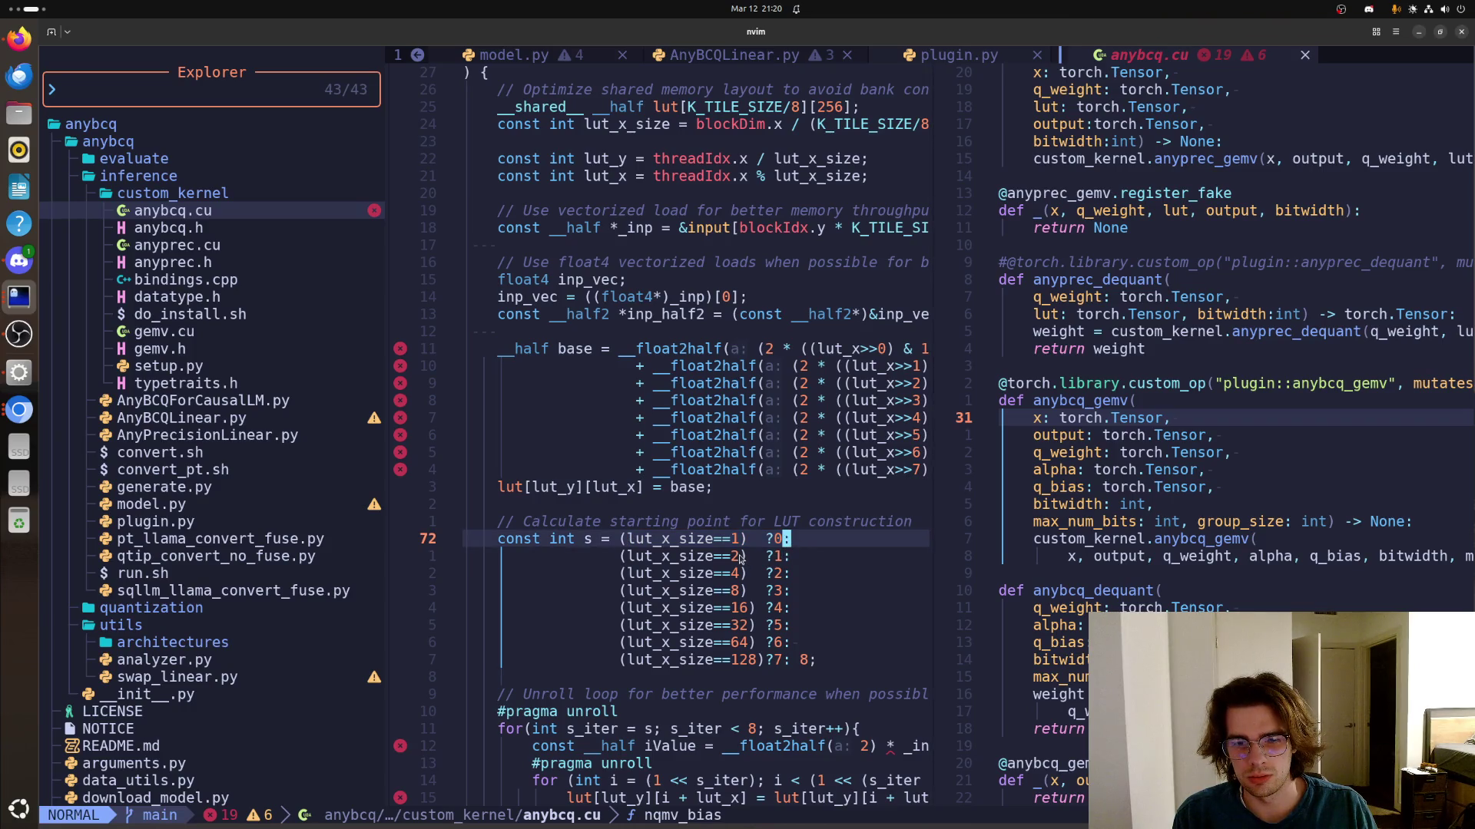
drag(737, 556, 628, 556)
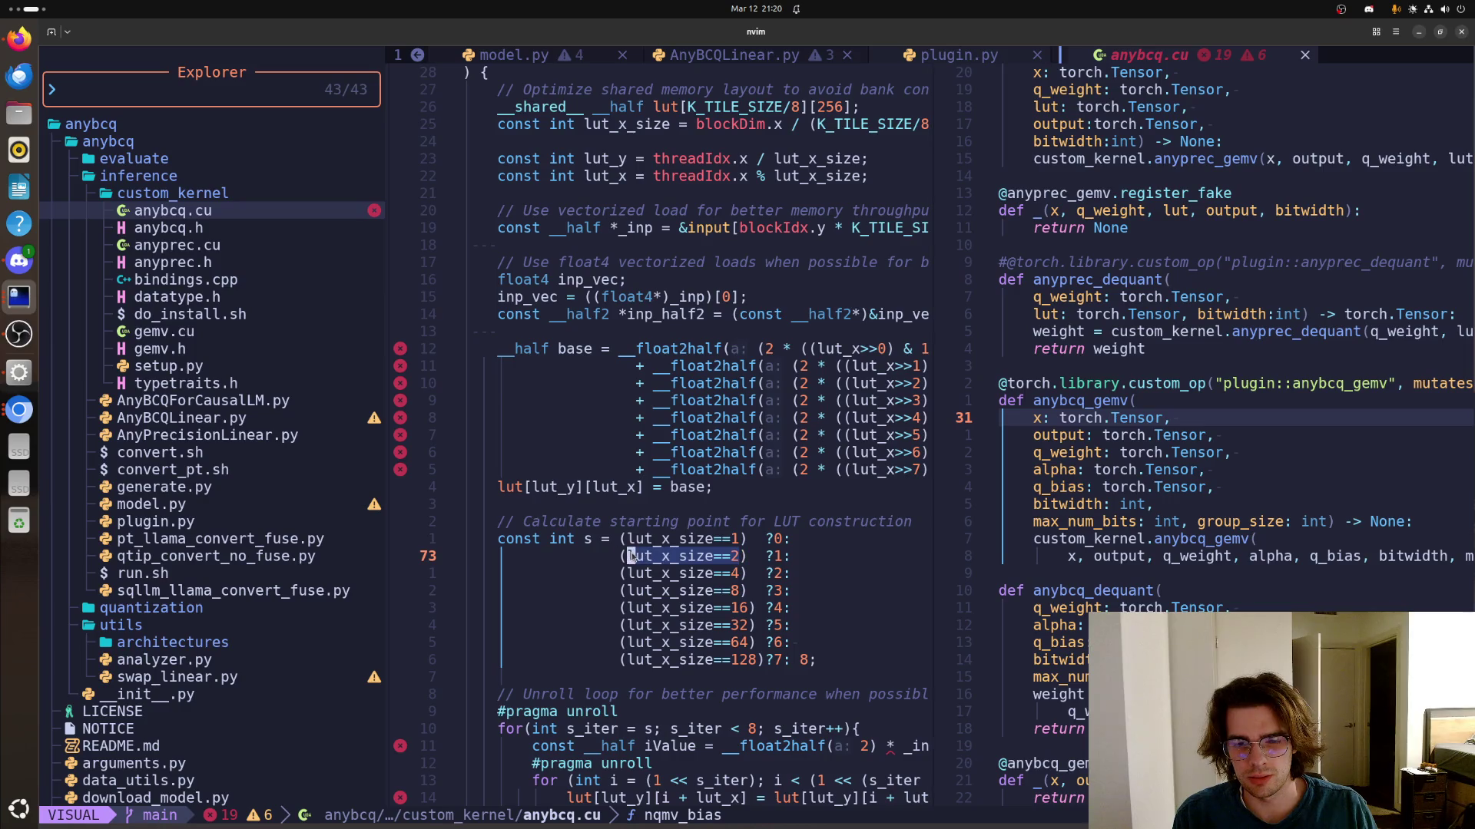
click(632, 572)
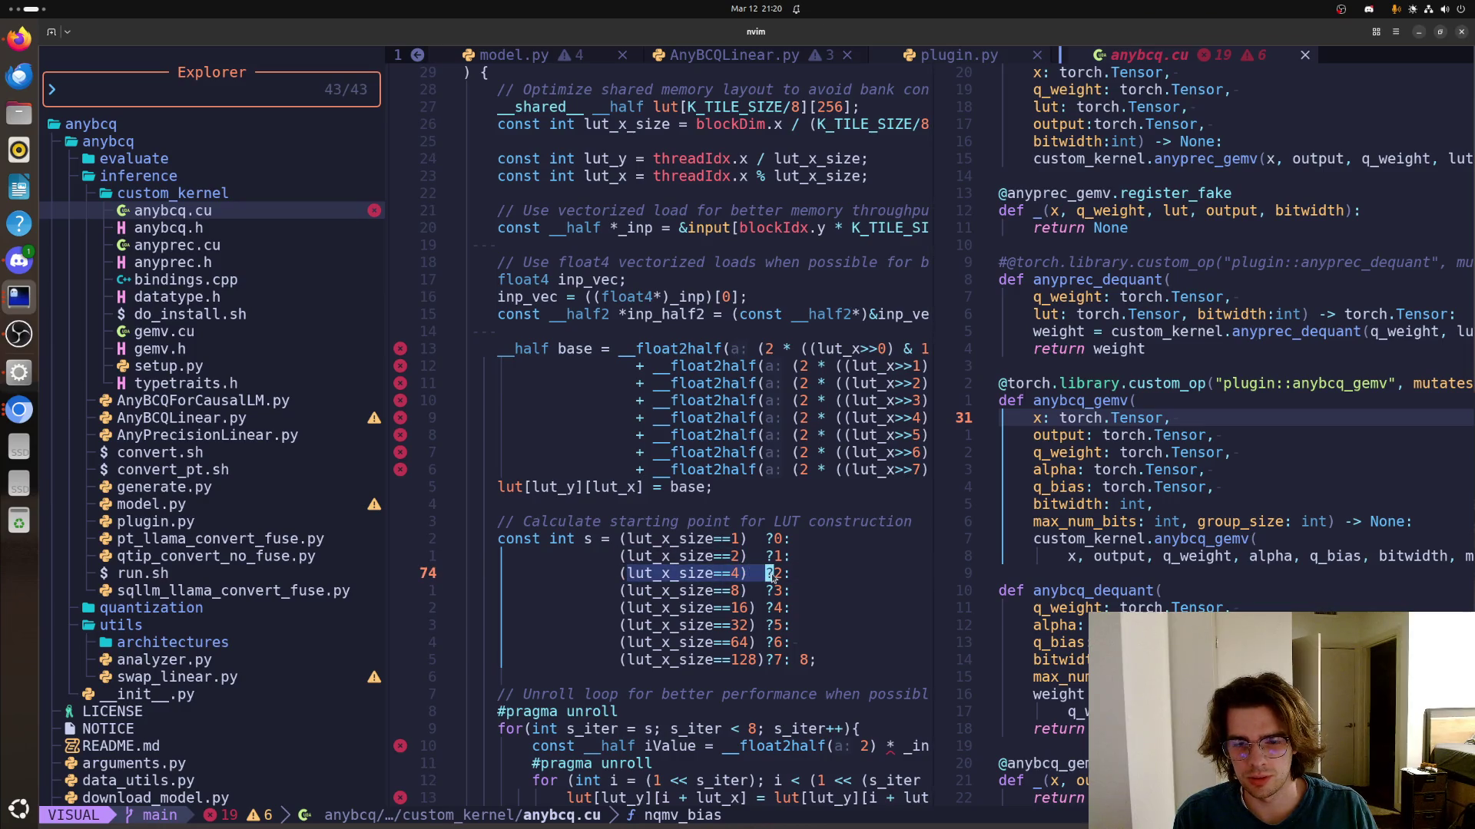
click(775, 572)
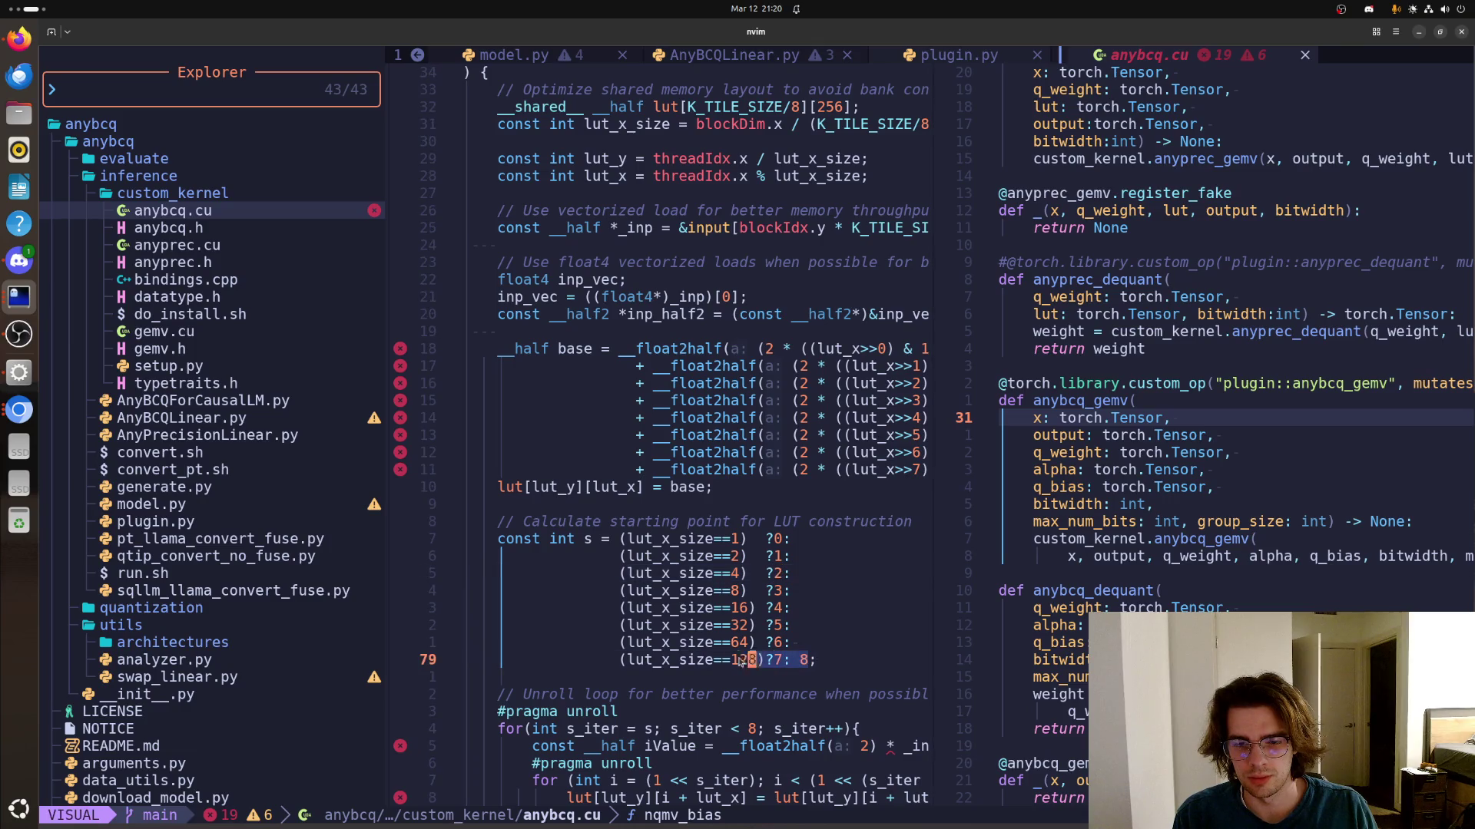
Mark the lut_x_size==128 case and its ?7 result, then clear the selection
drag(811, 660, 662, 660)
click(795, 659)
drag(768, 660, 810, 661)
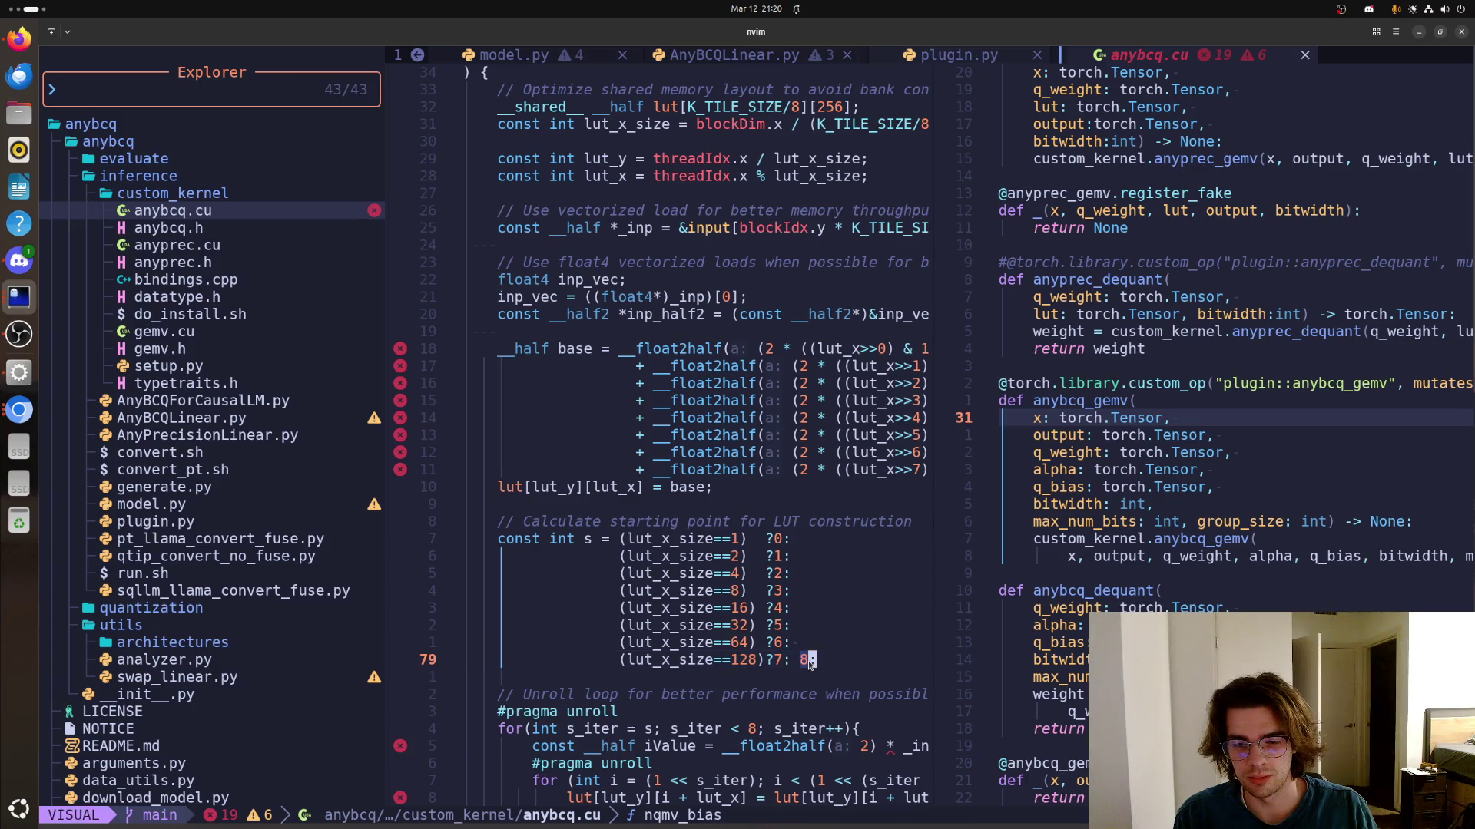
click(812, 660)
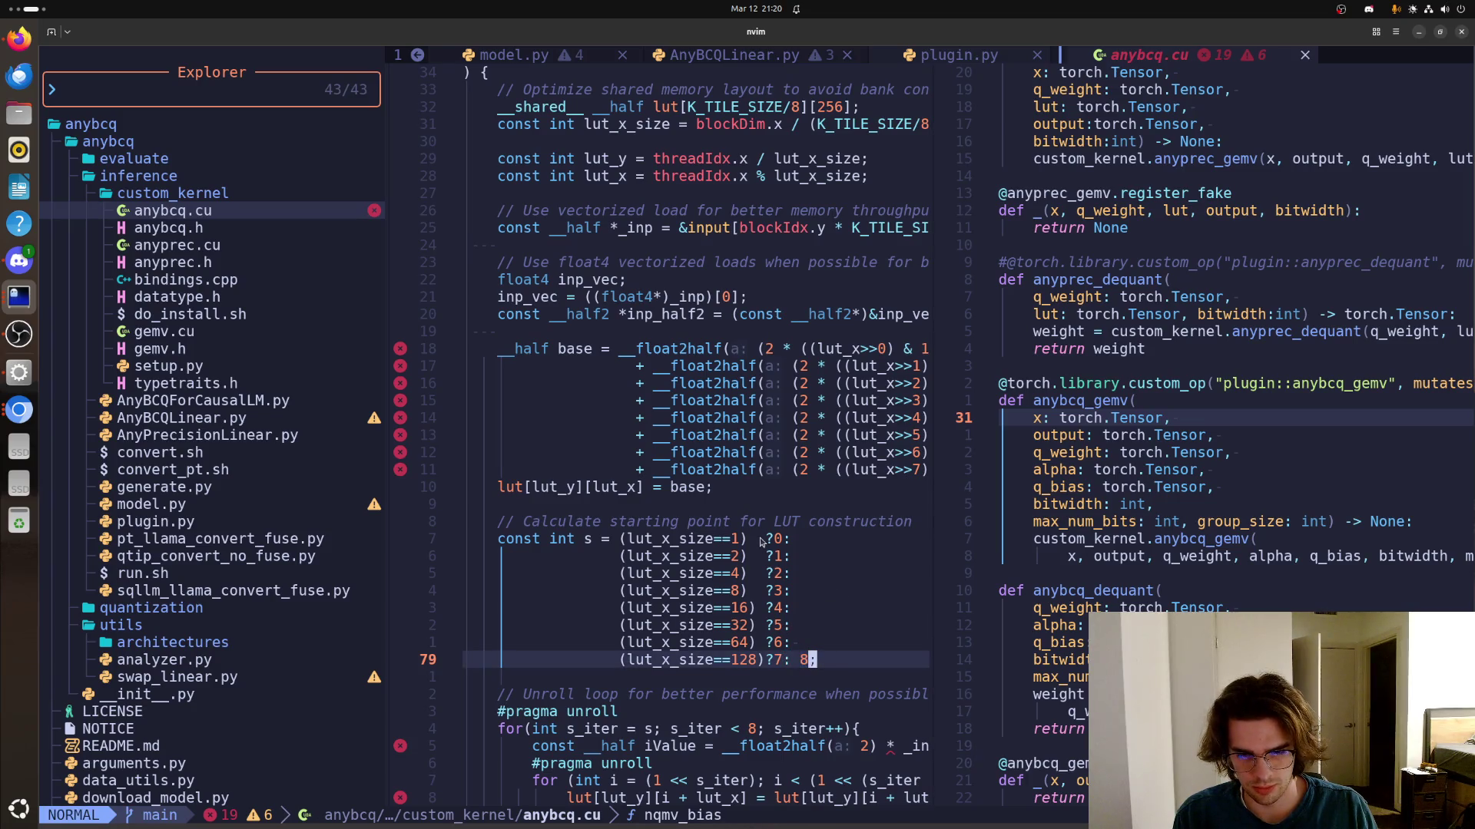
Walk back through the lut_x_size==1, ==4 and ==16 lines of the chain
click(643, 539)
click(828, 542)
click(623, 555)
drag(622, 573, 784, 573)
click(784, 575)
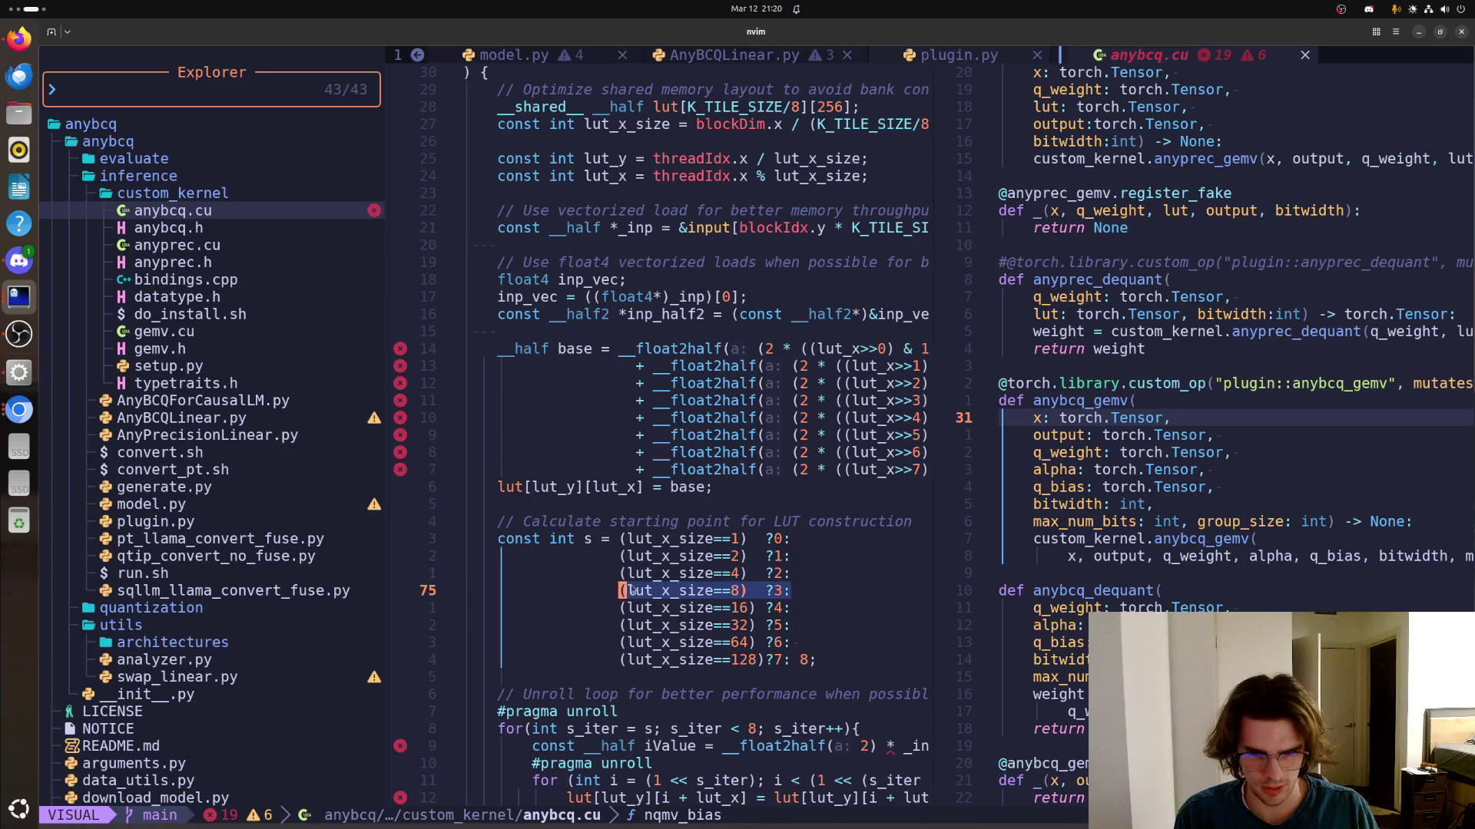
click(845, 614)
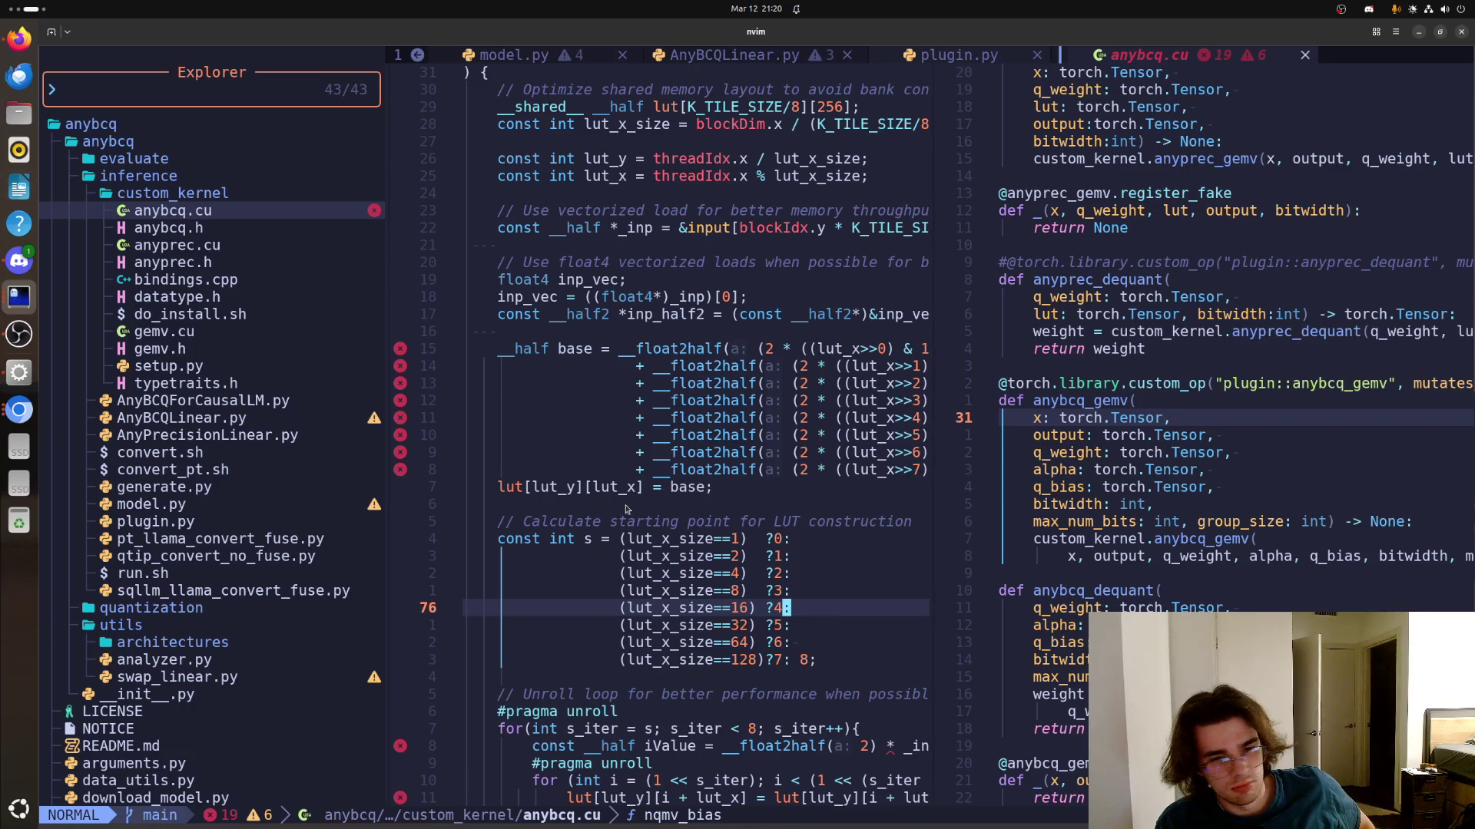
scroll(628, 510, down, 3)
scroll(634, 508, down, 6)
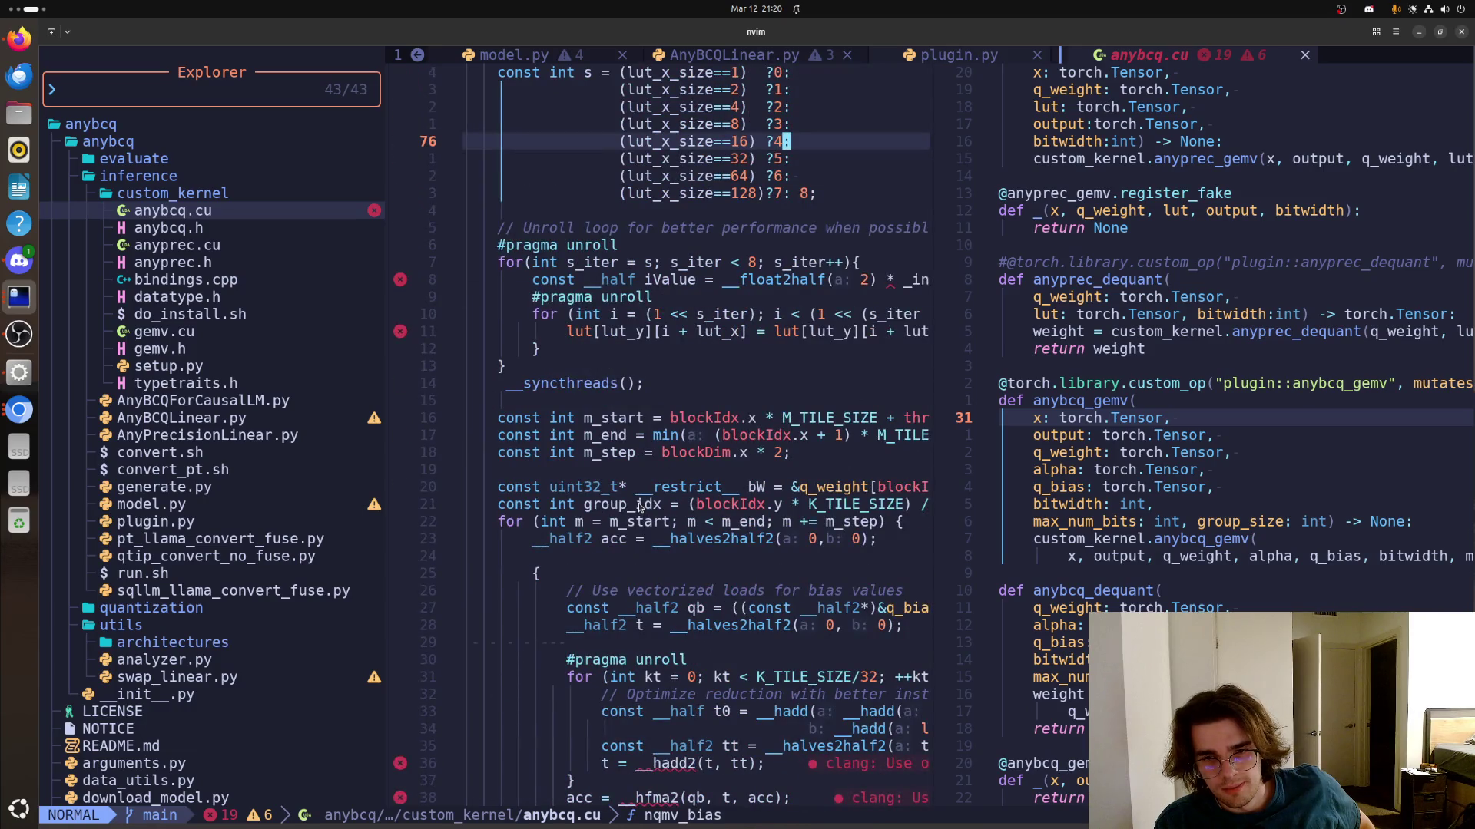
scroll(640, 504, down, 3)
scroll(652, 526, down, 3)
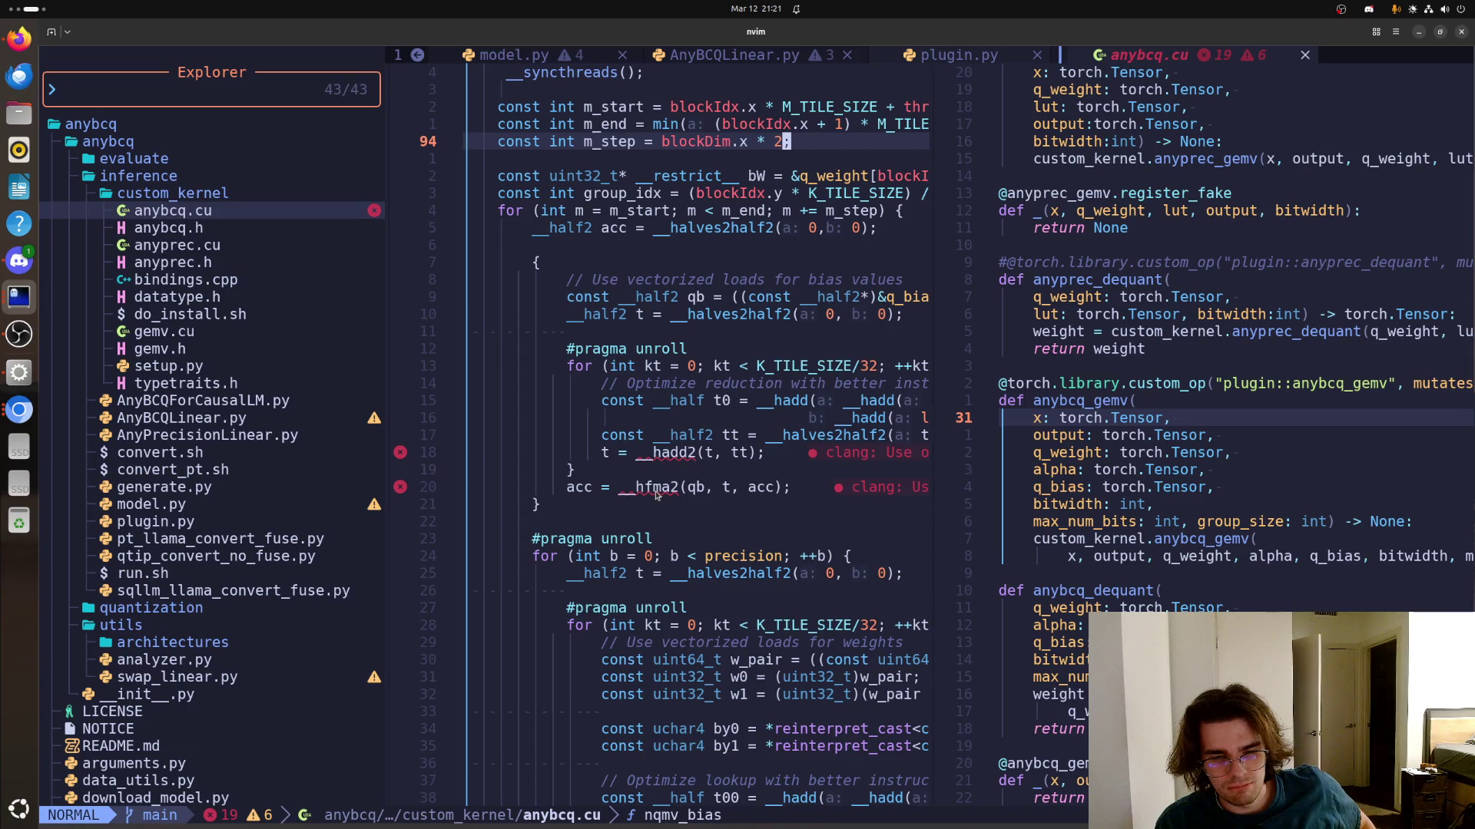
Mark the hfma2 bias-accumulation call, the precision loop header and w0's uint32_t type in nqmv_bias
mouse_move(636, 488)
mouse_down()
mouse_move(665, 488)
mouse_move(679, 455)
mouse_up()
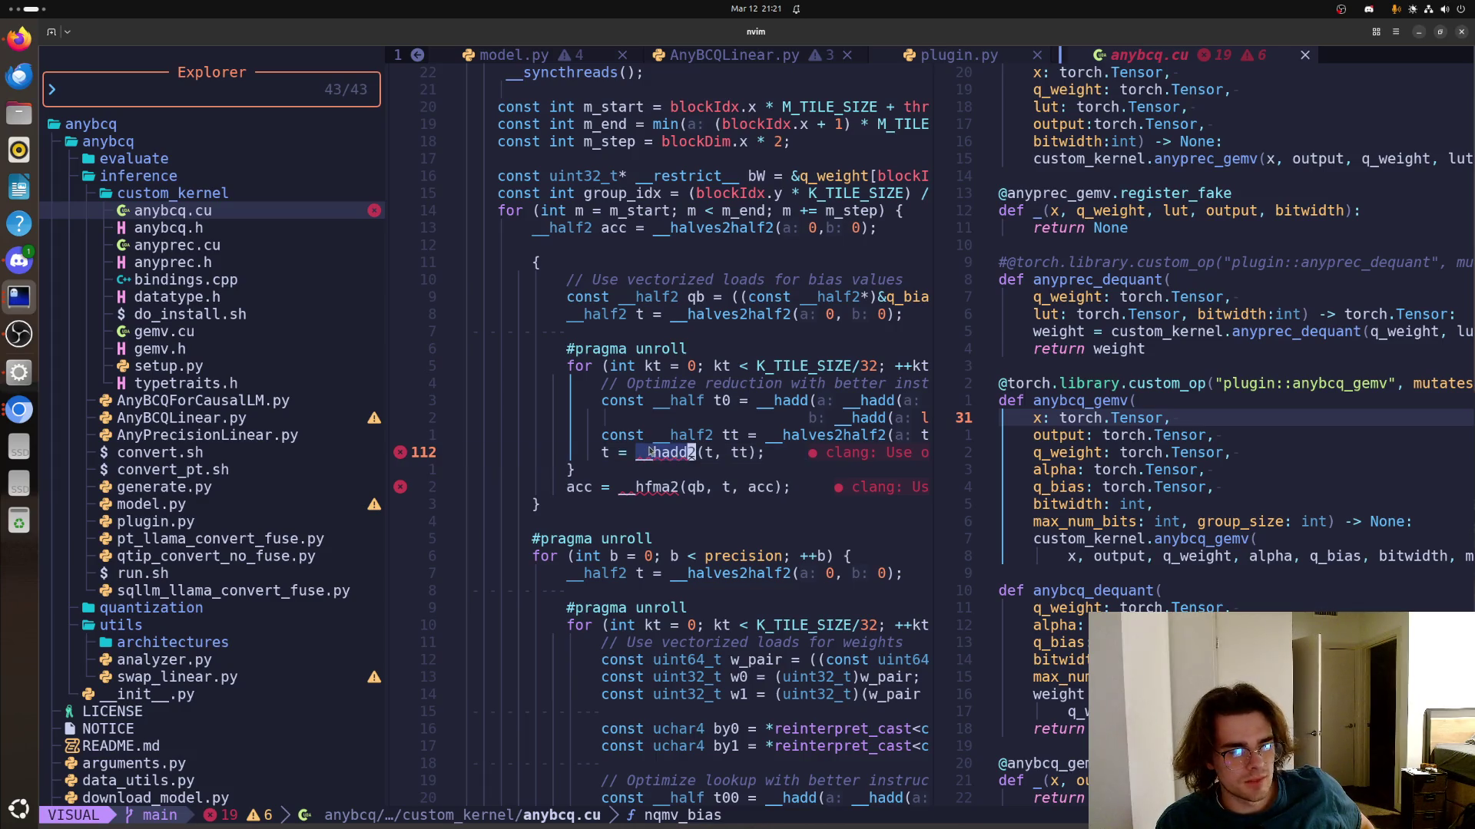
drag(567, 556, 687, 557)
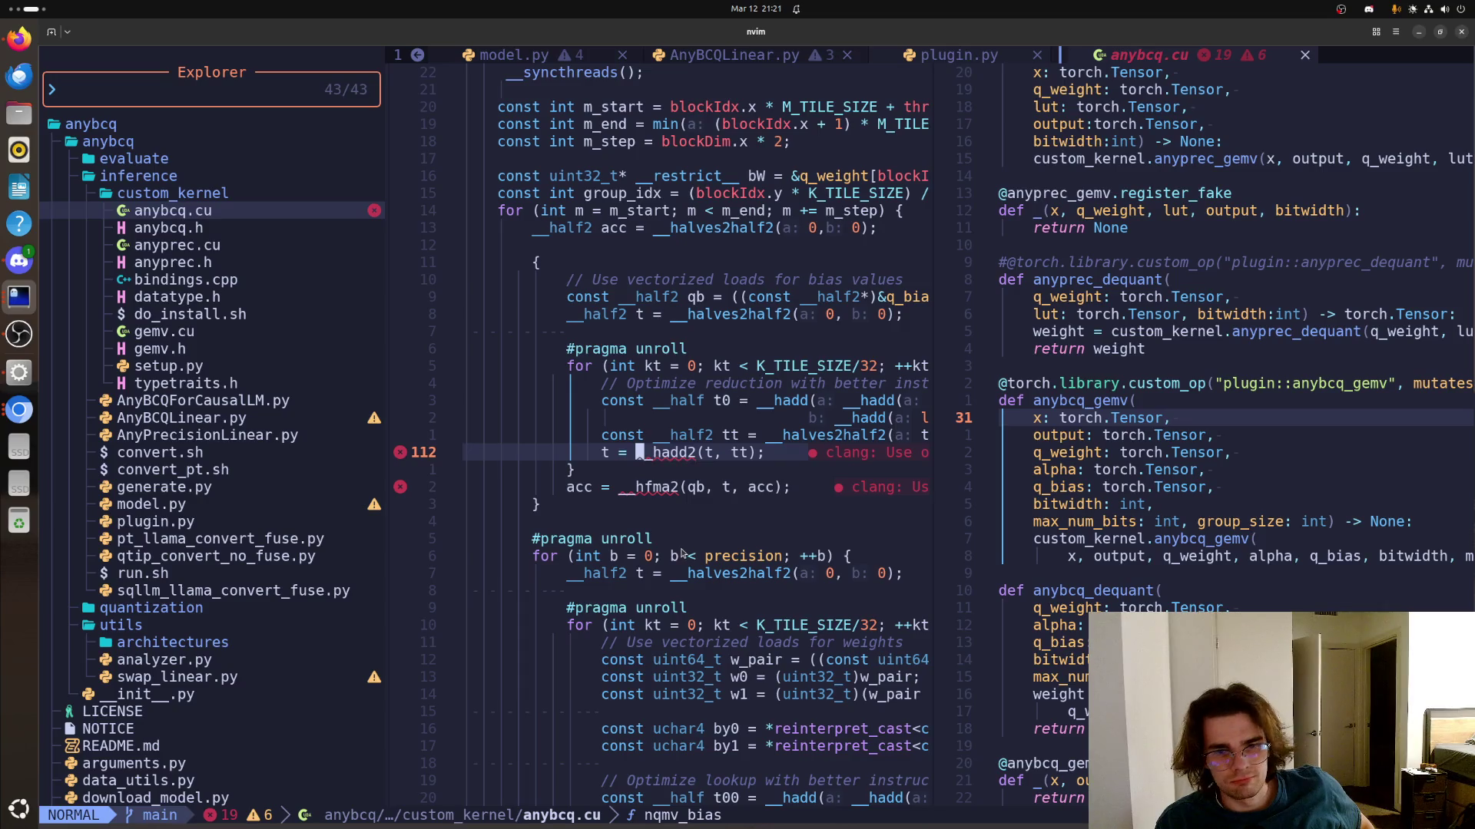
click(692, 573)
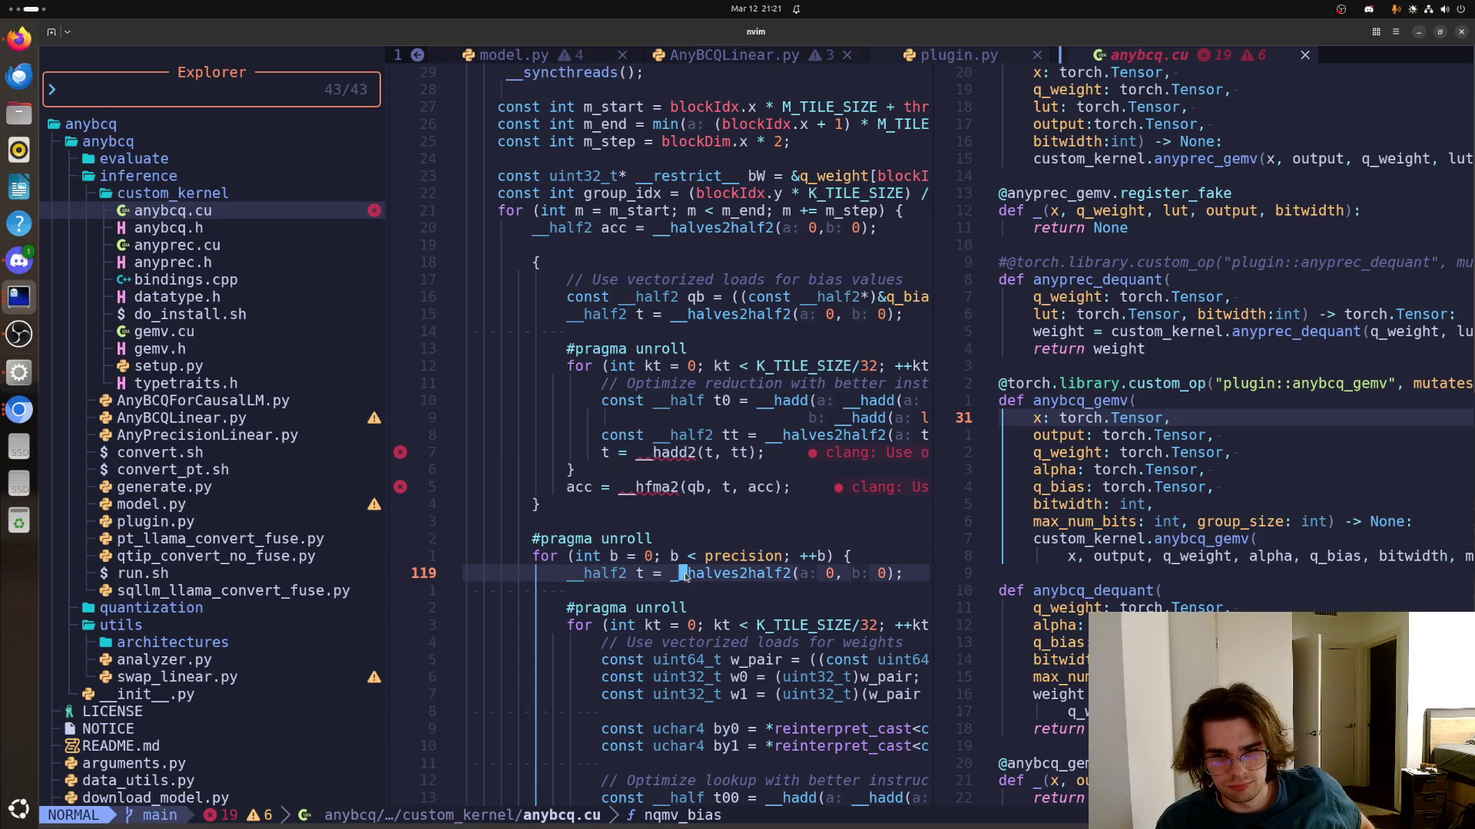
double_click(699, 679)
key(Escape)
key(j)
key(j)
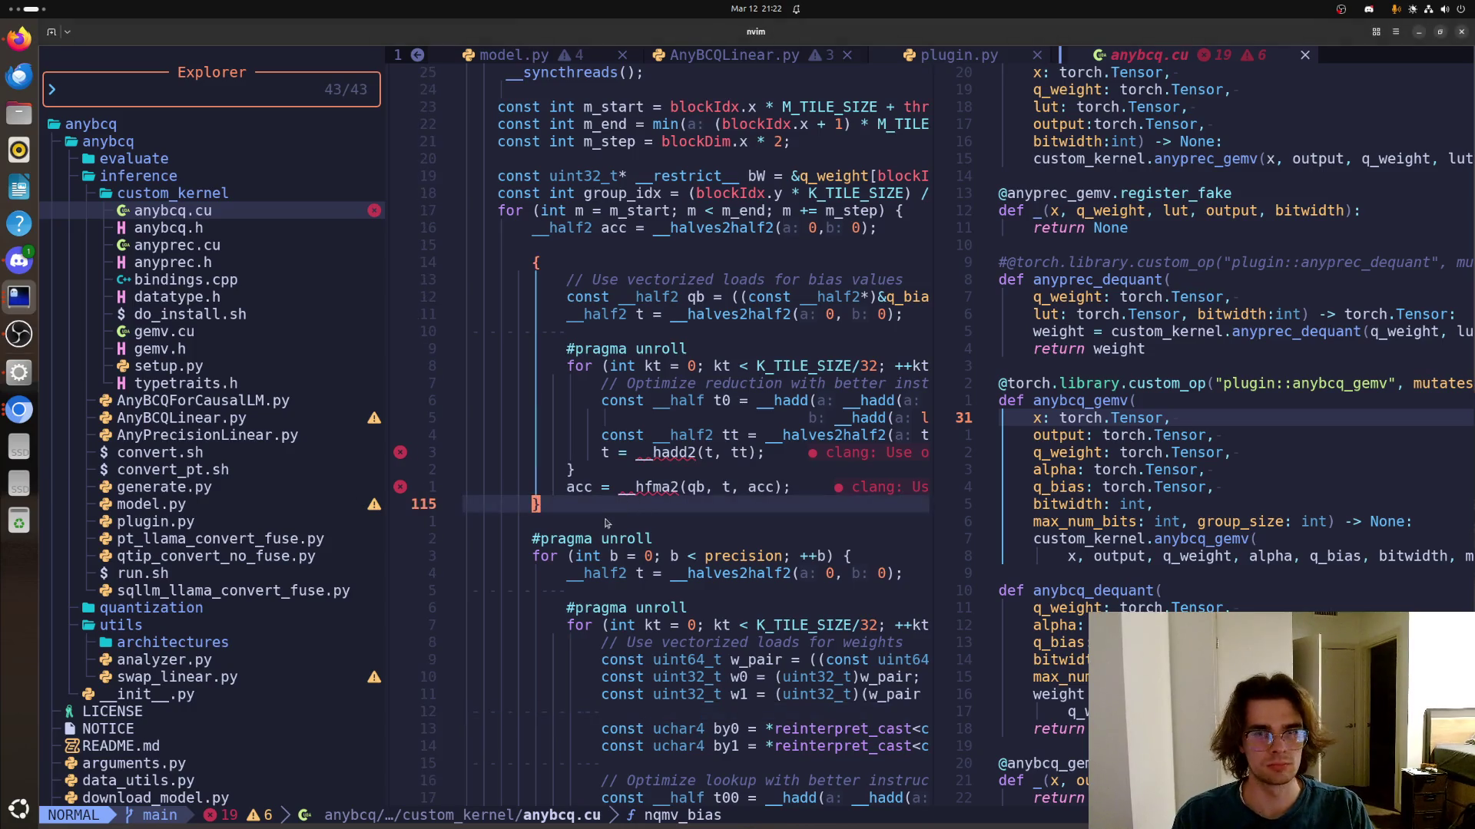
Switch to the roadmap workspace and copy the first RoadMap experiment item on KL divergence testing
key(ctrl+alt+Left)
key(ctrl+alt+Left)
drag(610, 285, 296, 275)
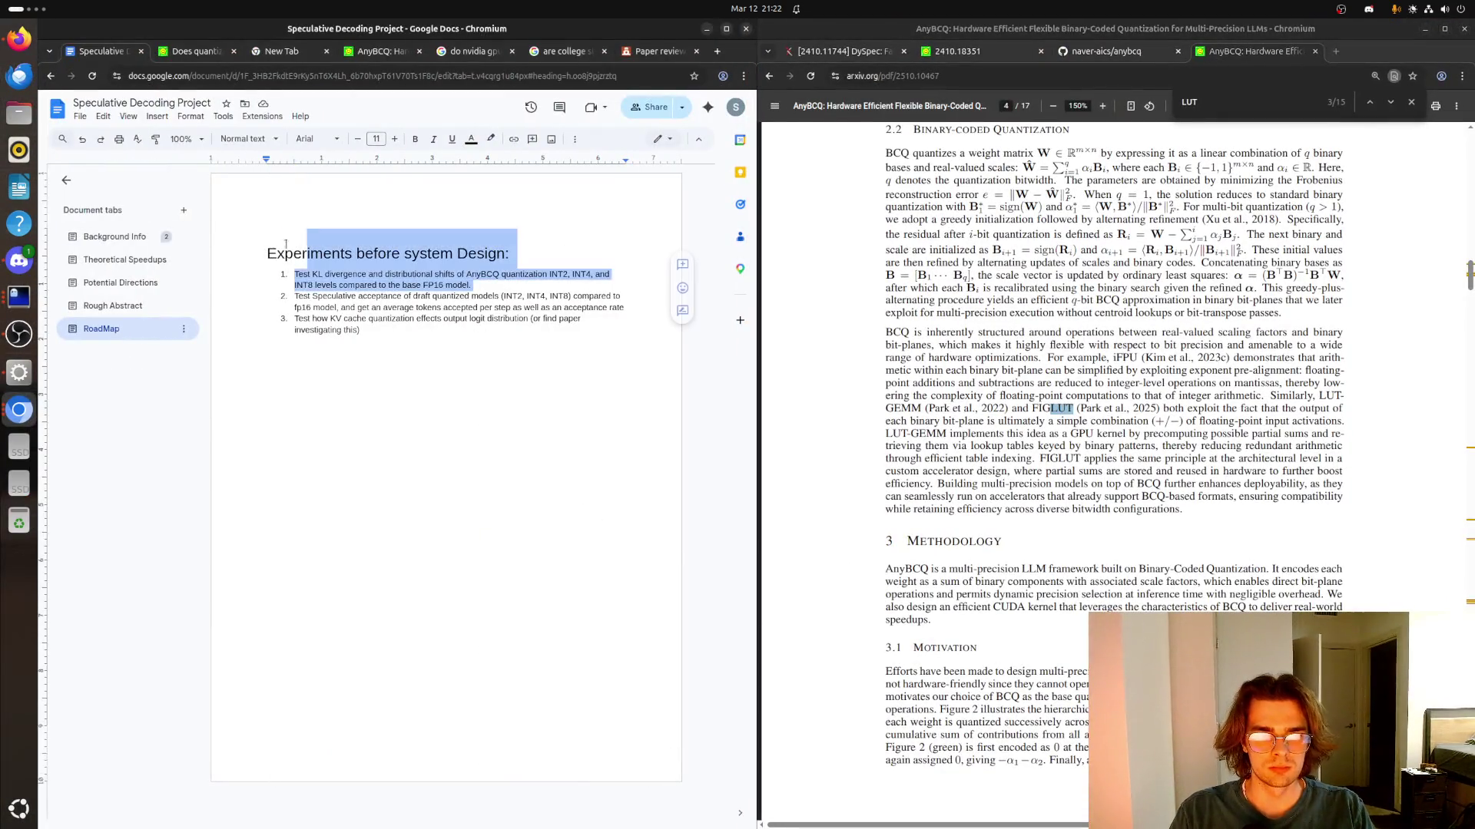
right_click(315, 282)
click(346, 308)
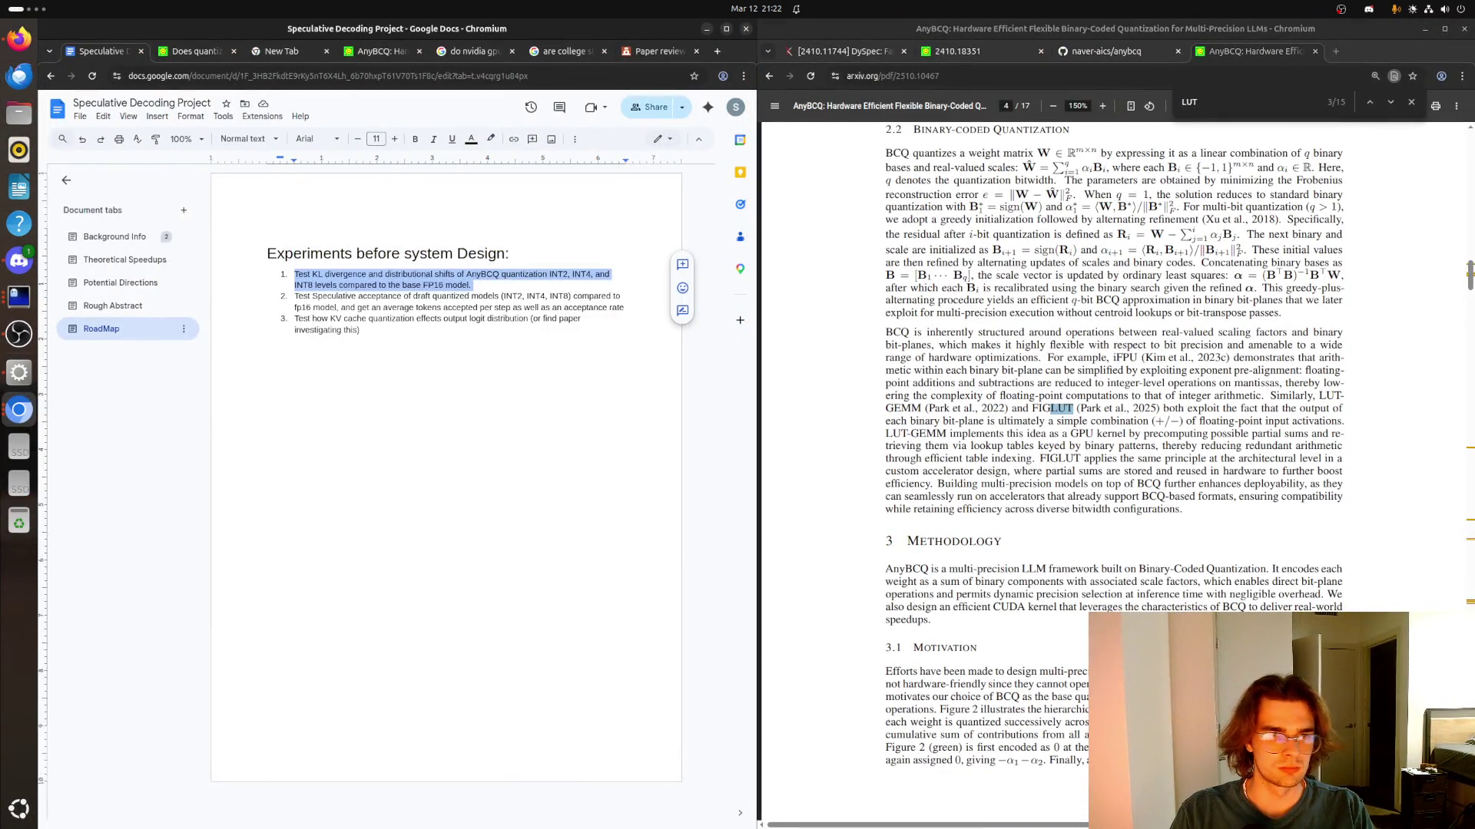
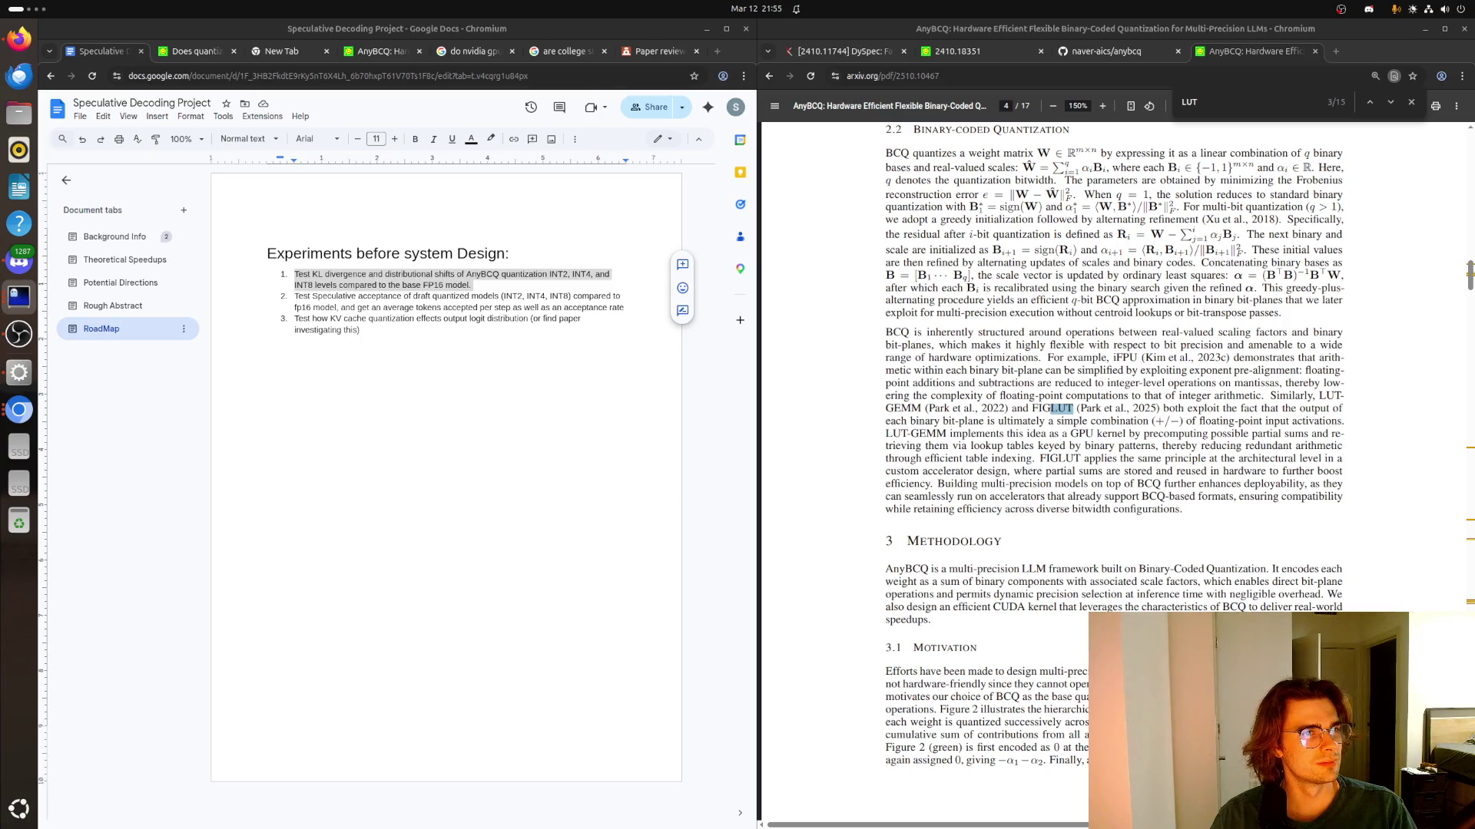
key(super)
key(super)
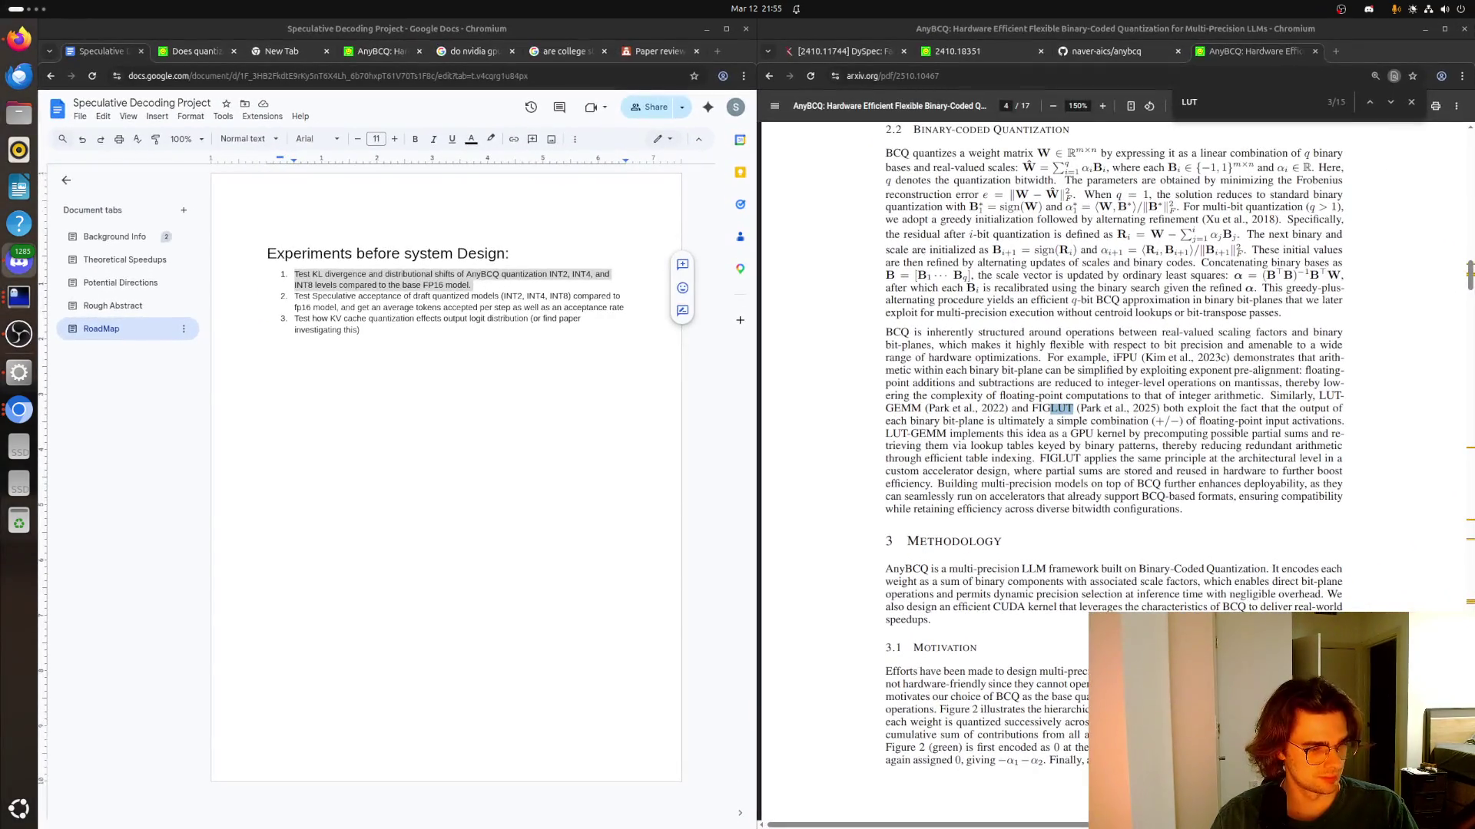
key(super)
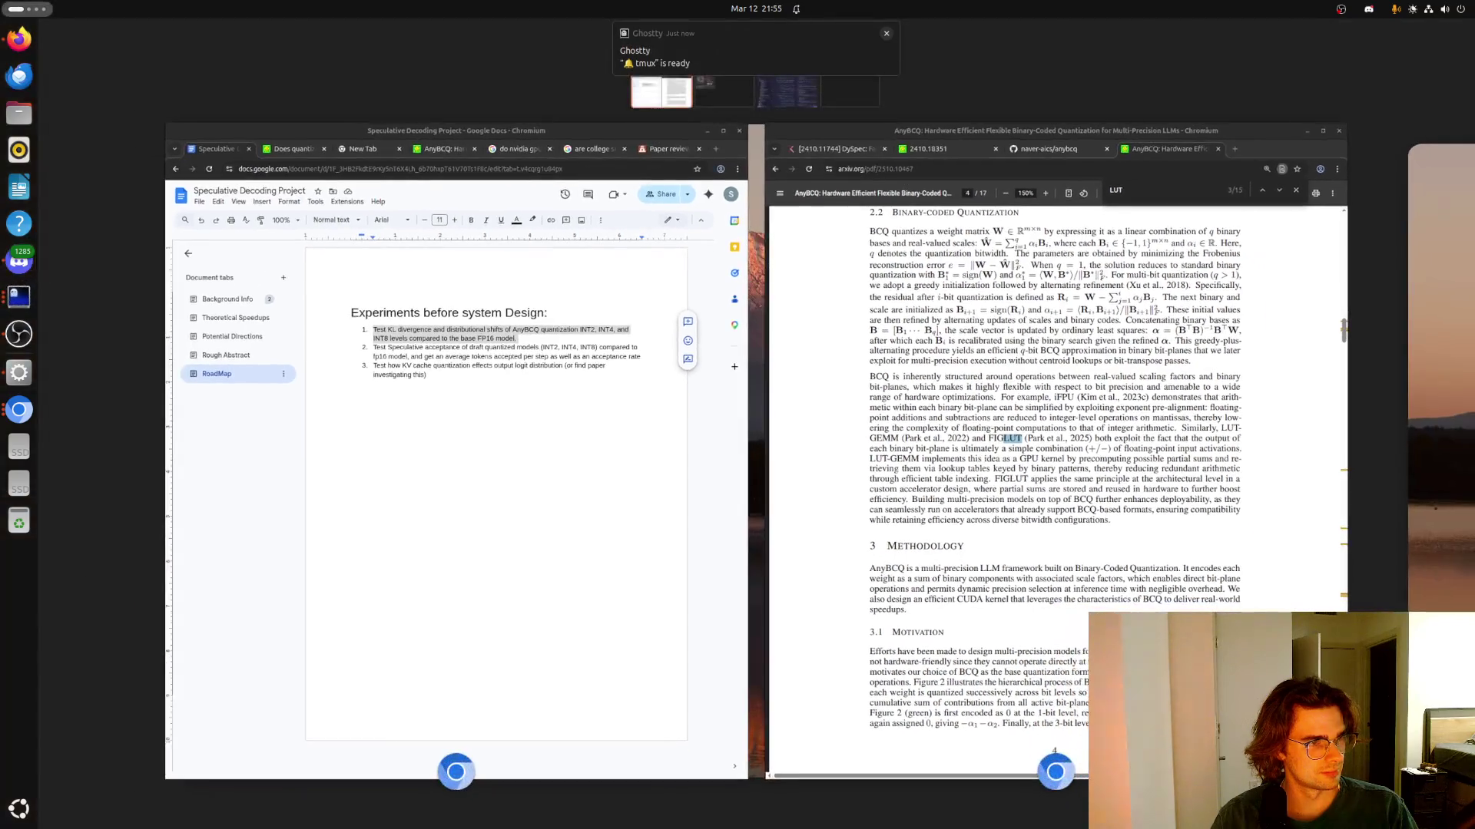
key(super)
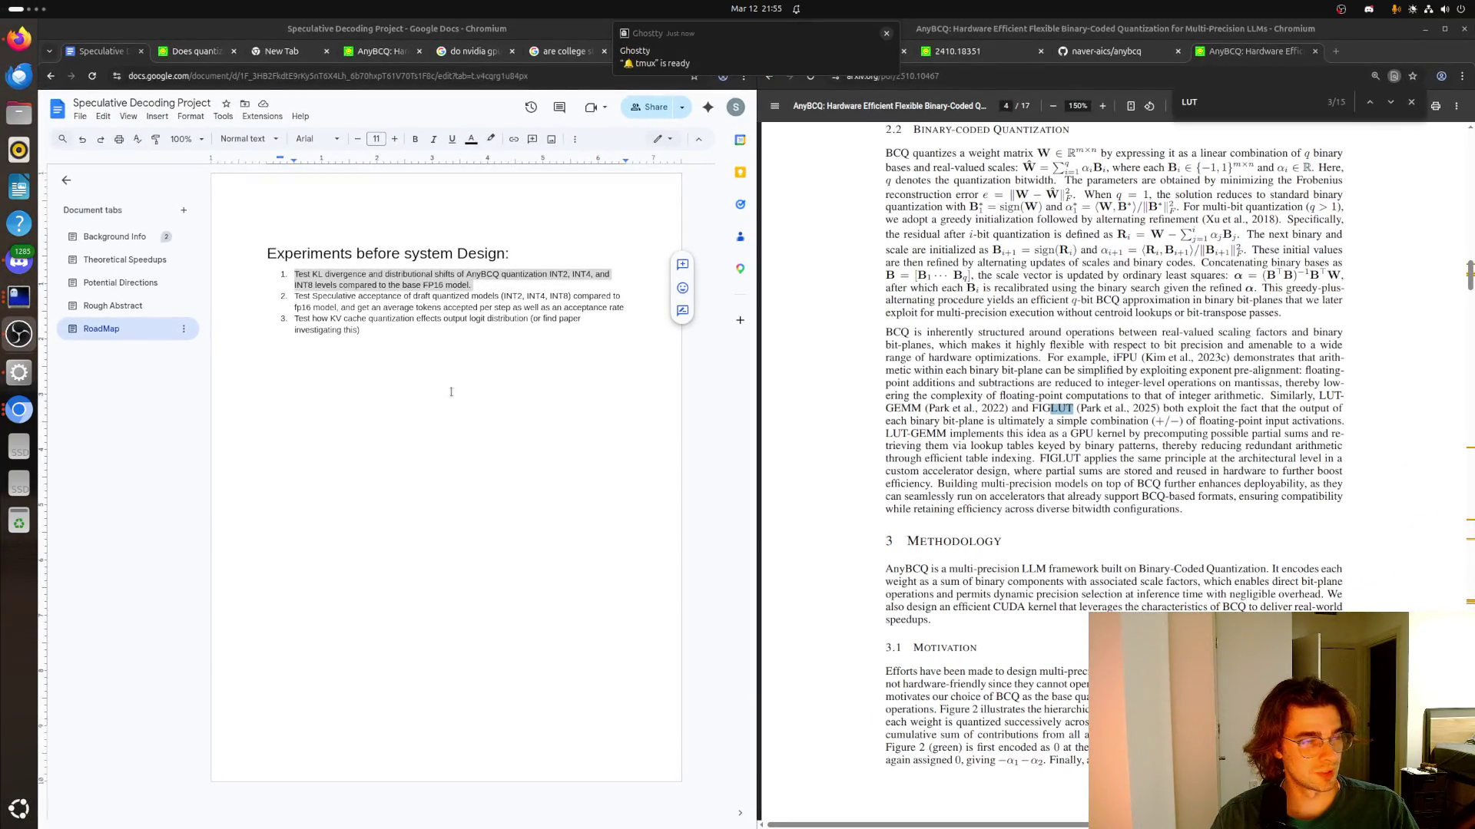
click(557, 337)
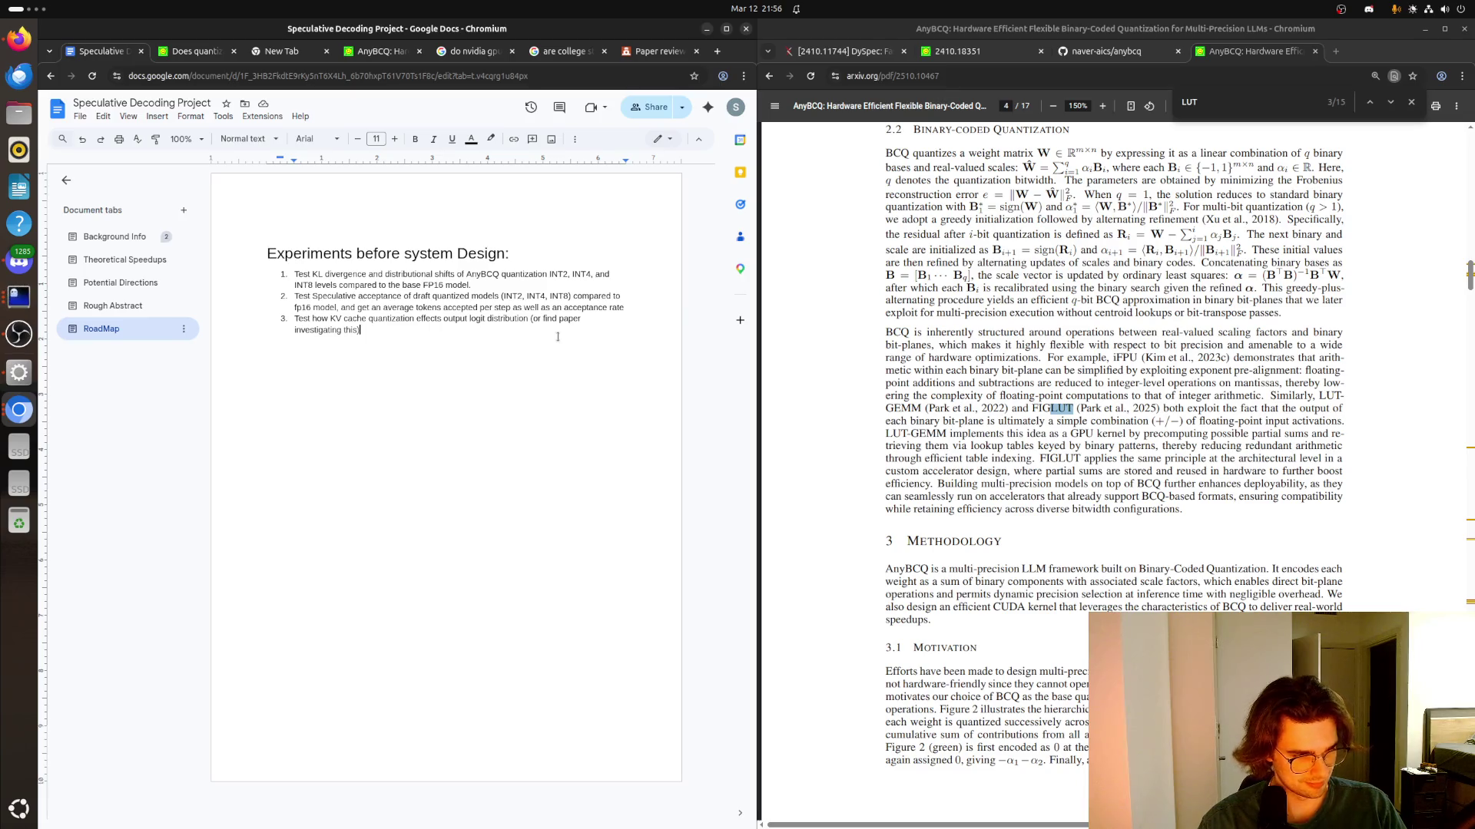
right_click(559, 341)
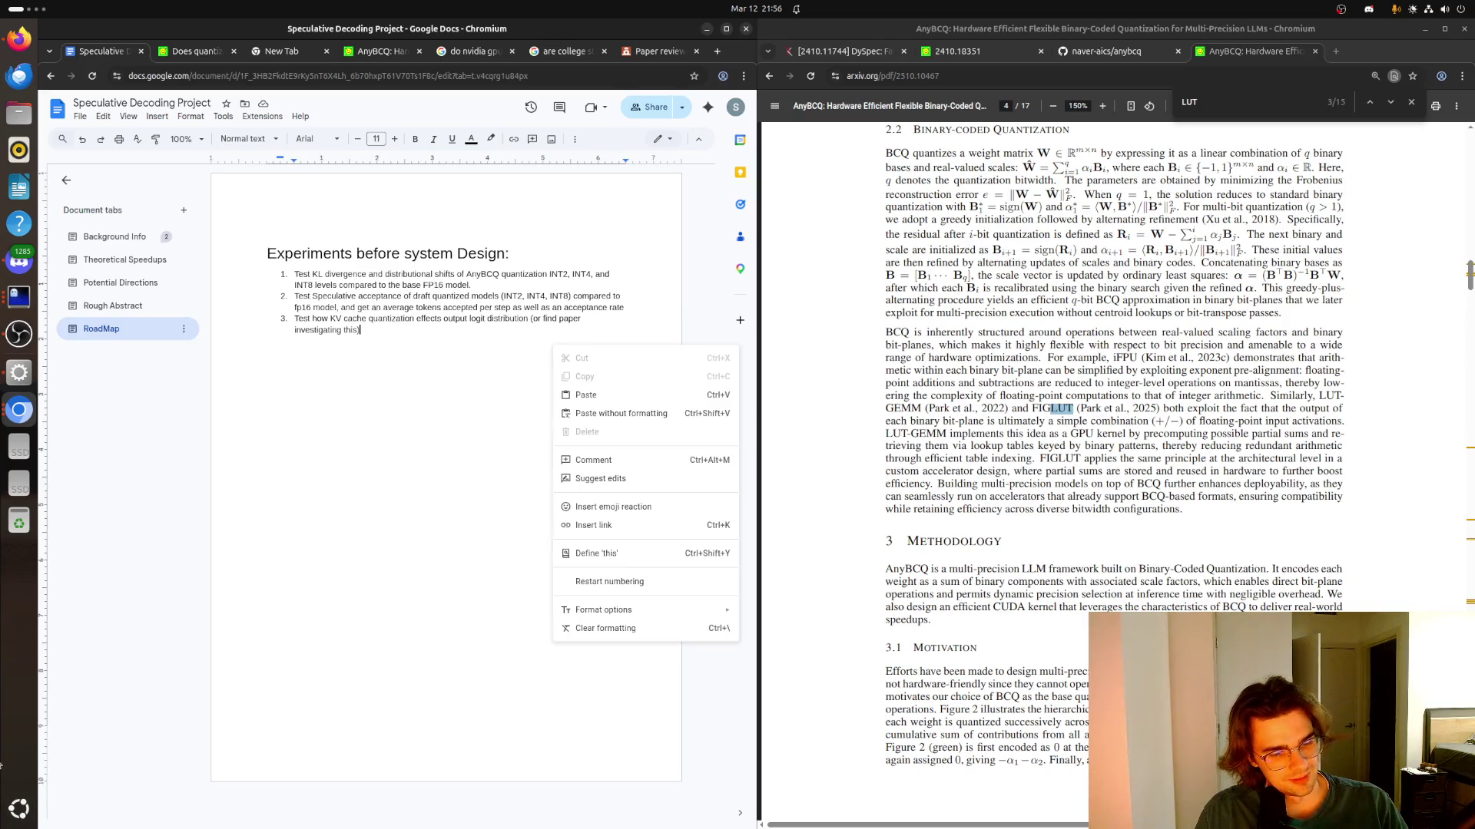
key(super)
key(super)
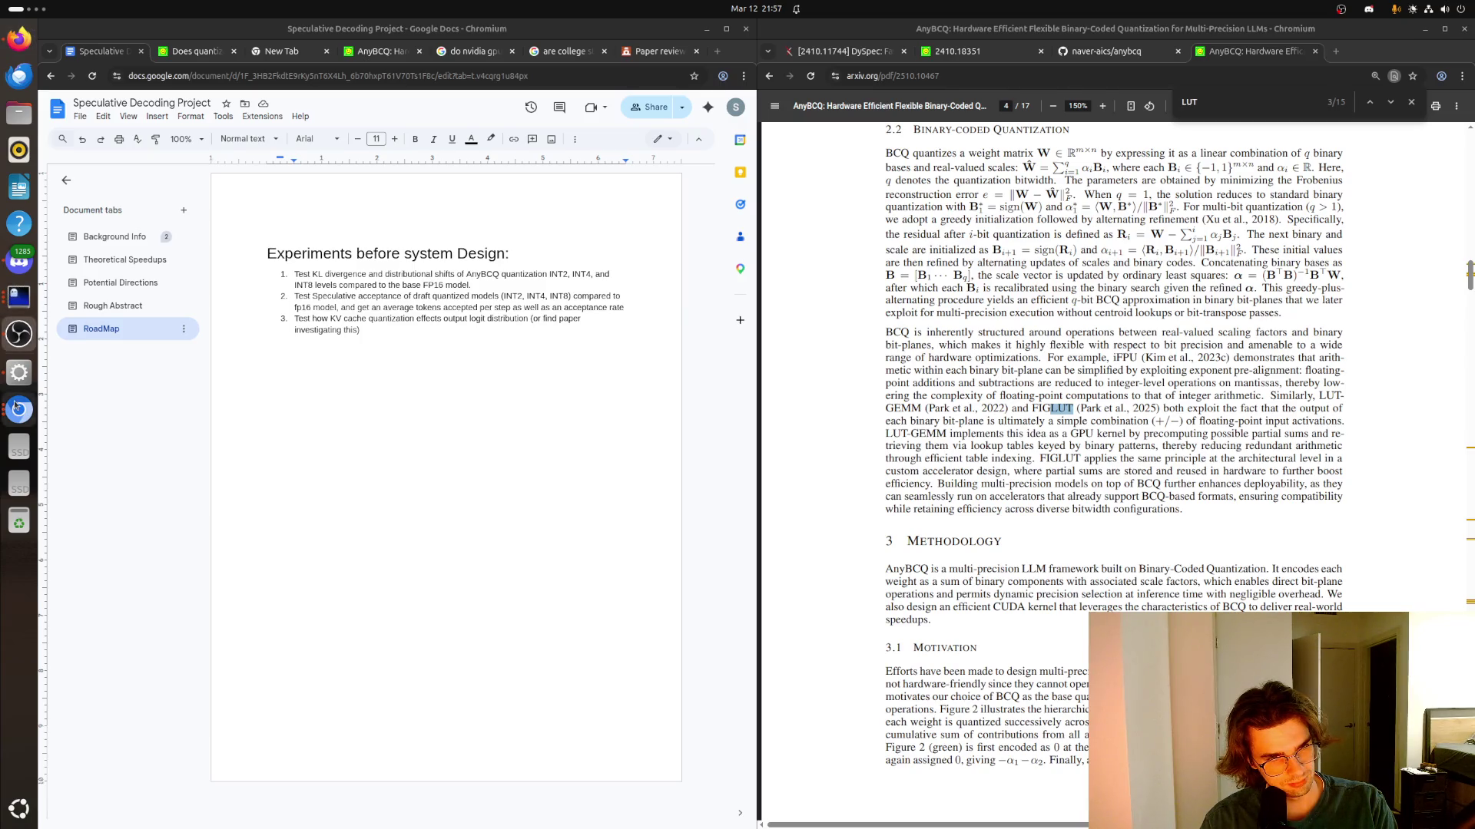
key(super)
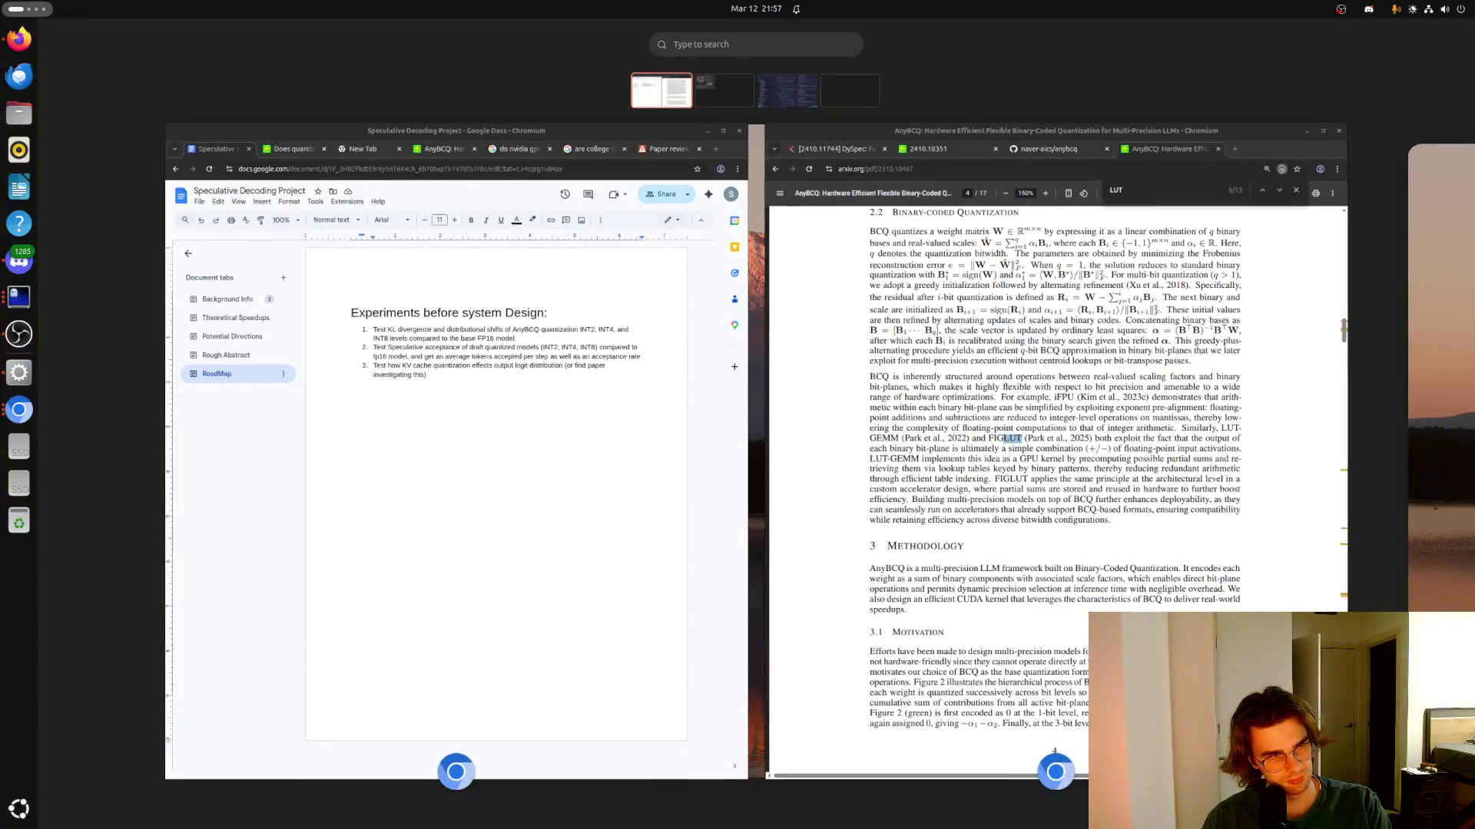
key(super)
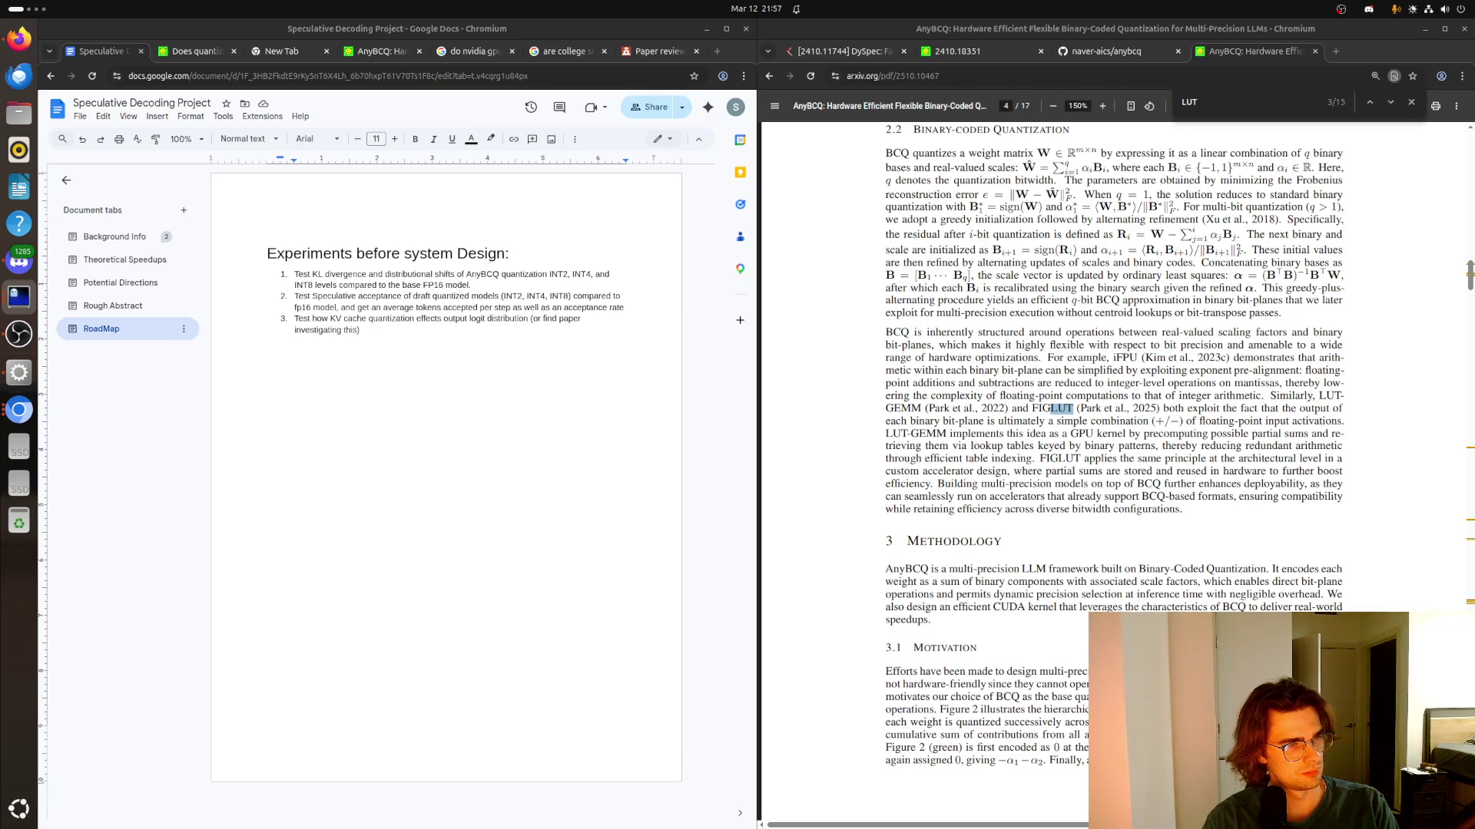
key(super)
key(super)
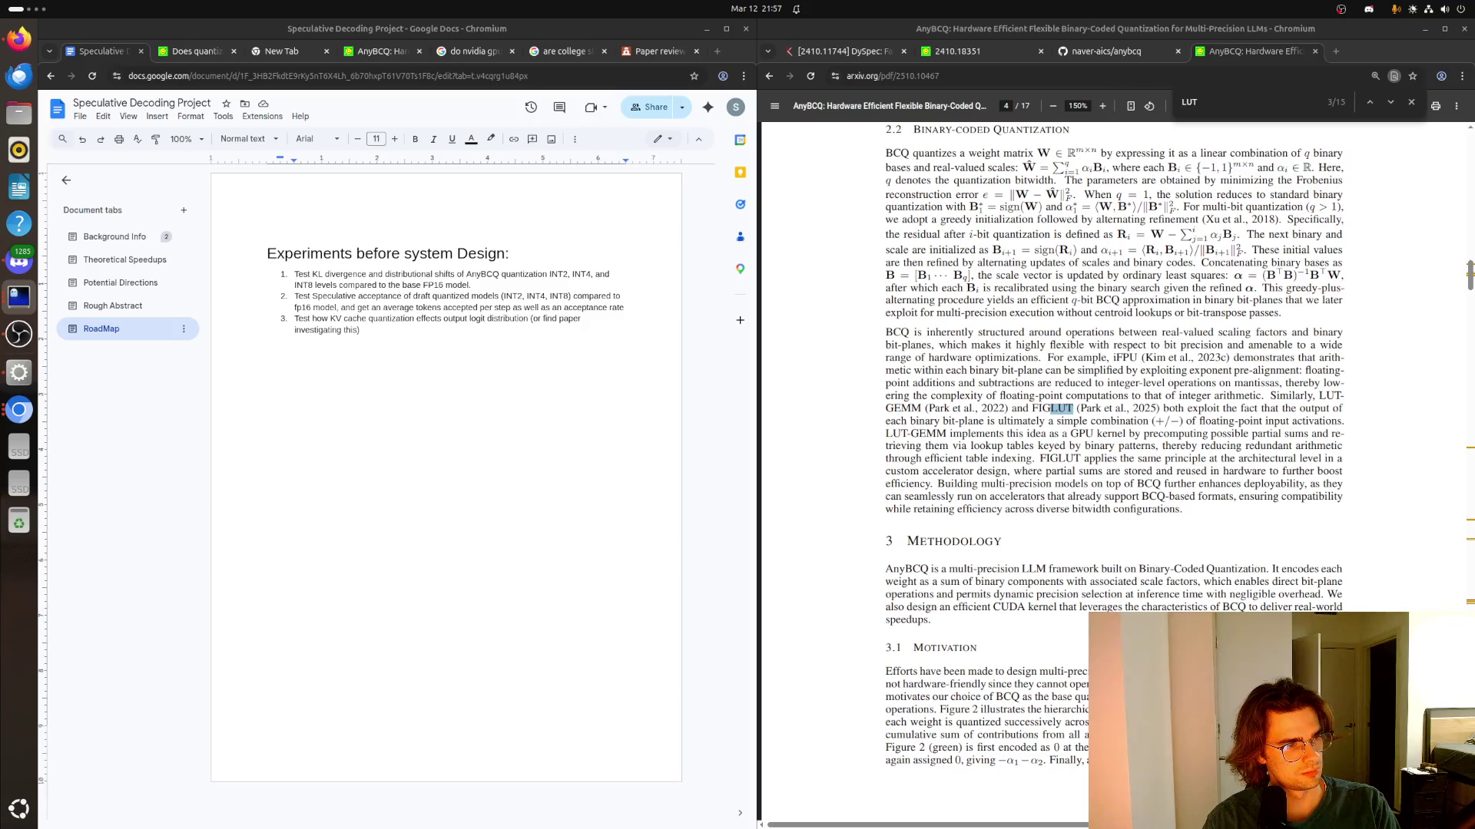